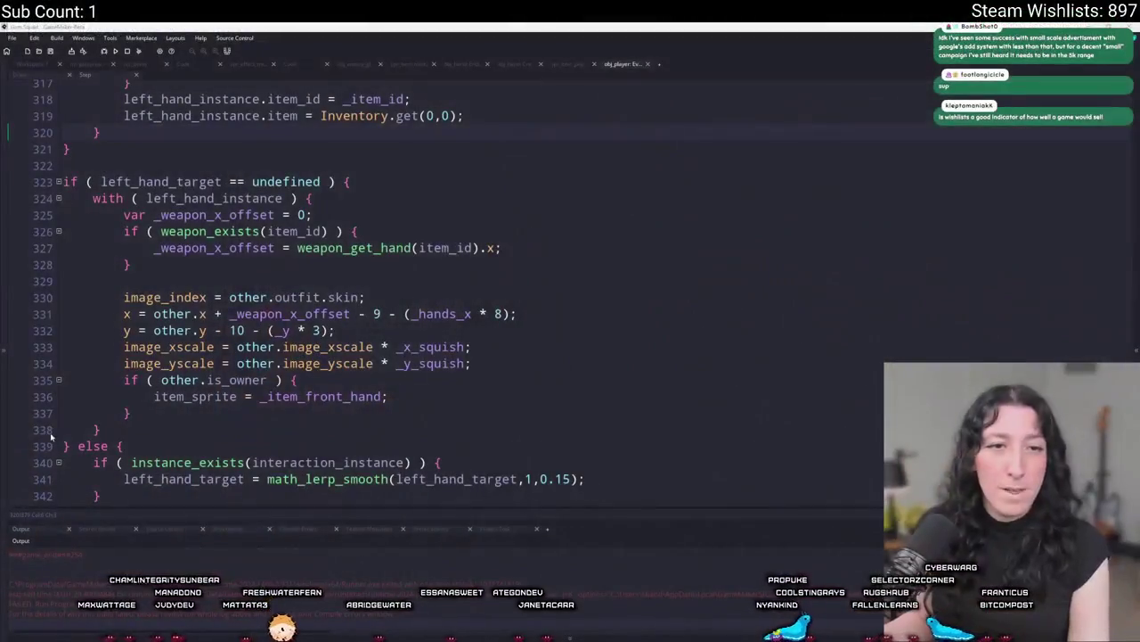
Search "ste" in the Windows Start menu and launch Steam from the results.
{"action": "key", "text": "super"}
{"action": "type", "text": "ste"}
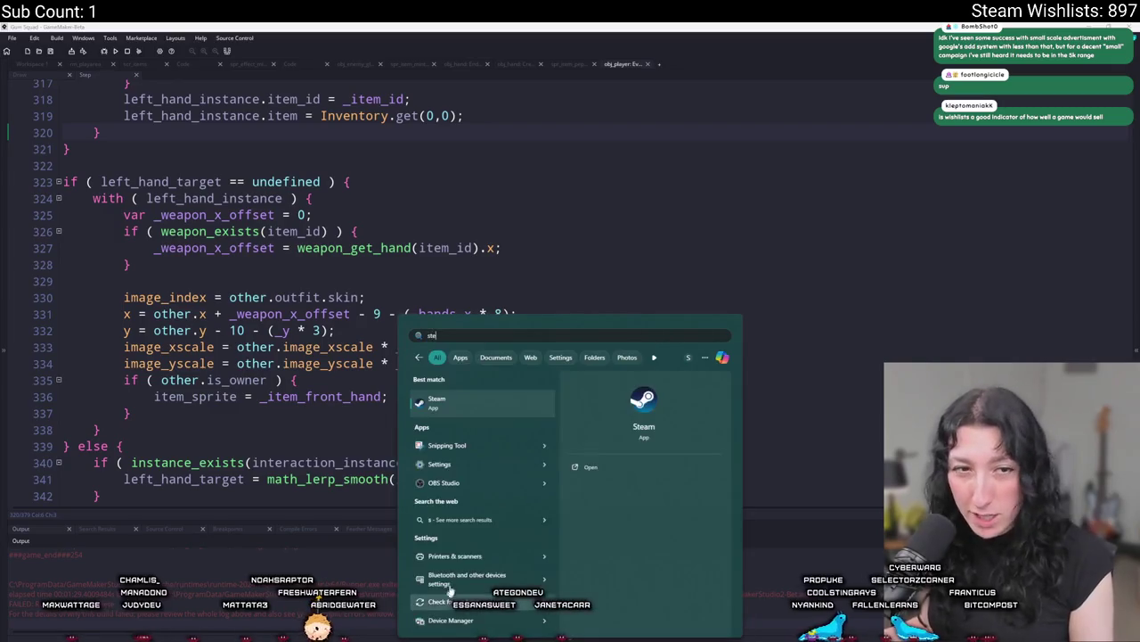
{"action": "left_click", "coordinate": [496, 417]}
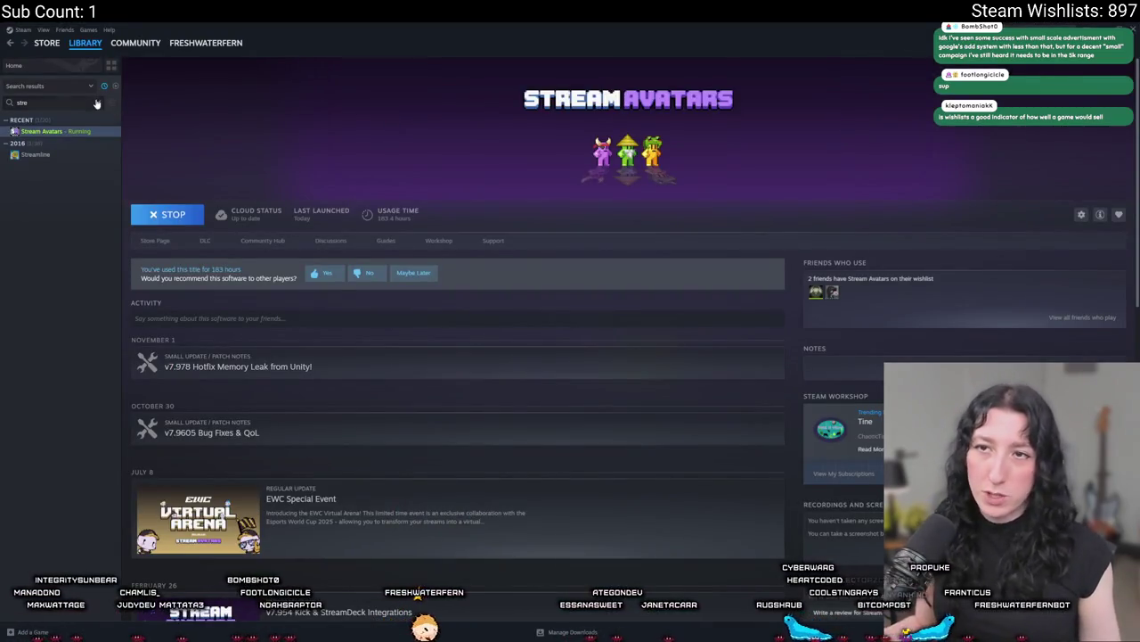
Clear the Steam library search and browse down the Steam store front page.
{"action": "left_click", "coordinate": [98, 102]}
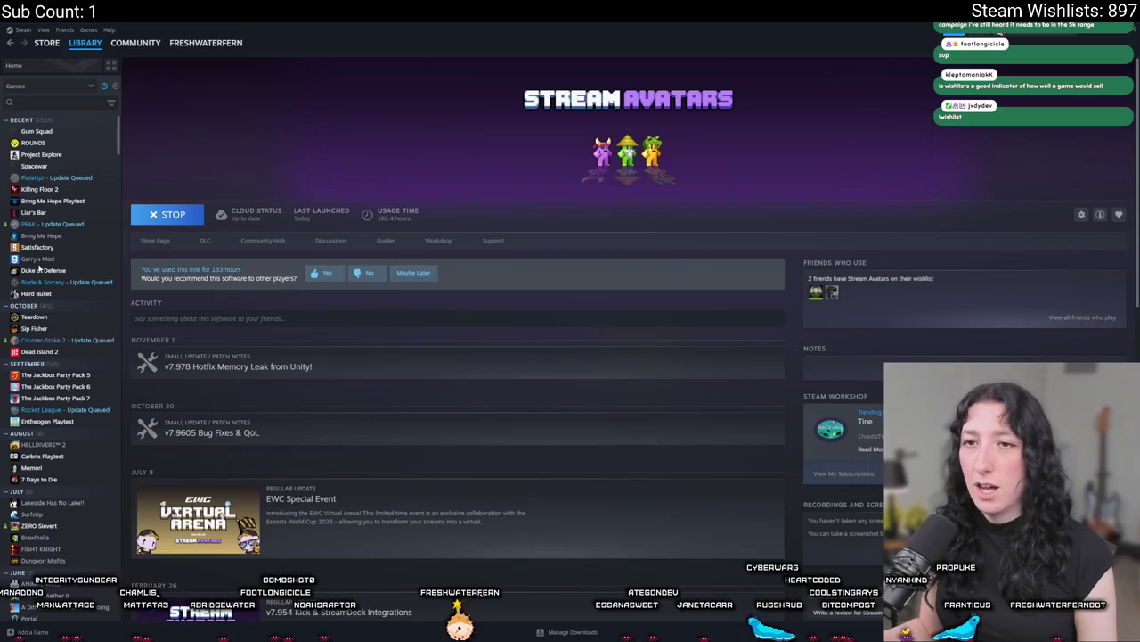
{"action": "left_click", "coordinate": [46, 43]}
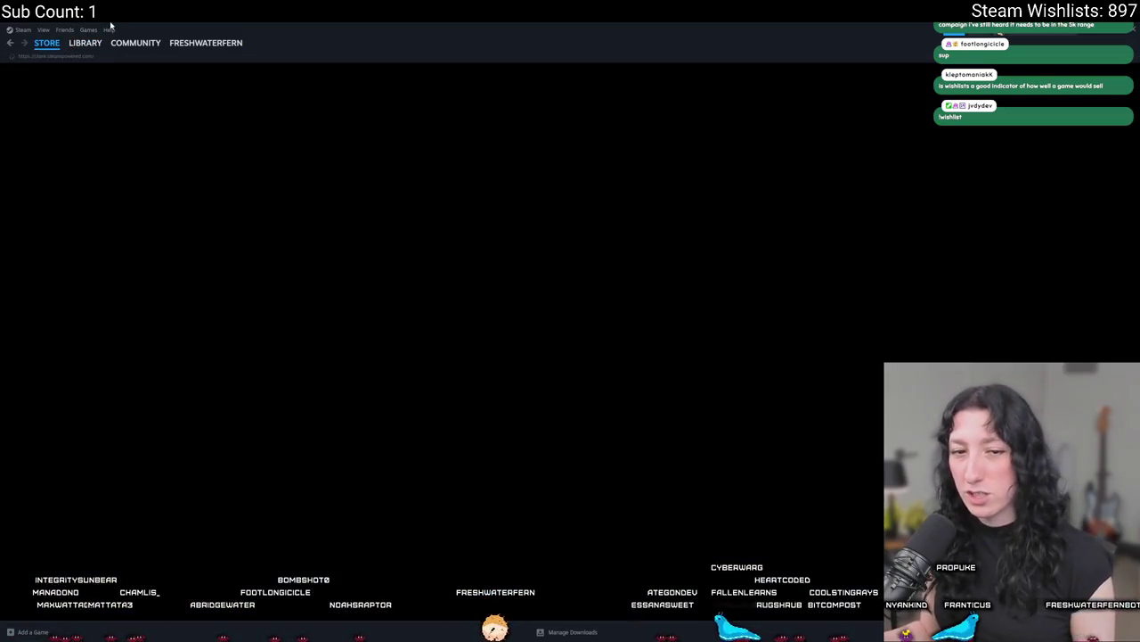
{"action": "scroll", "coordinate": [298, 329], "scroll_direction": "down", "scroll_amount": 5}
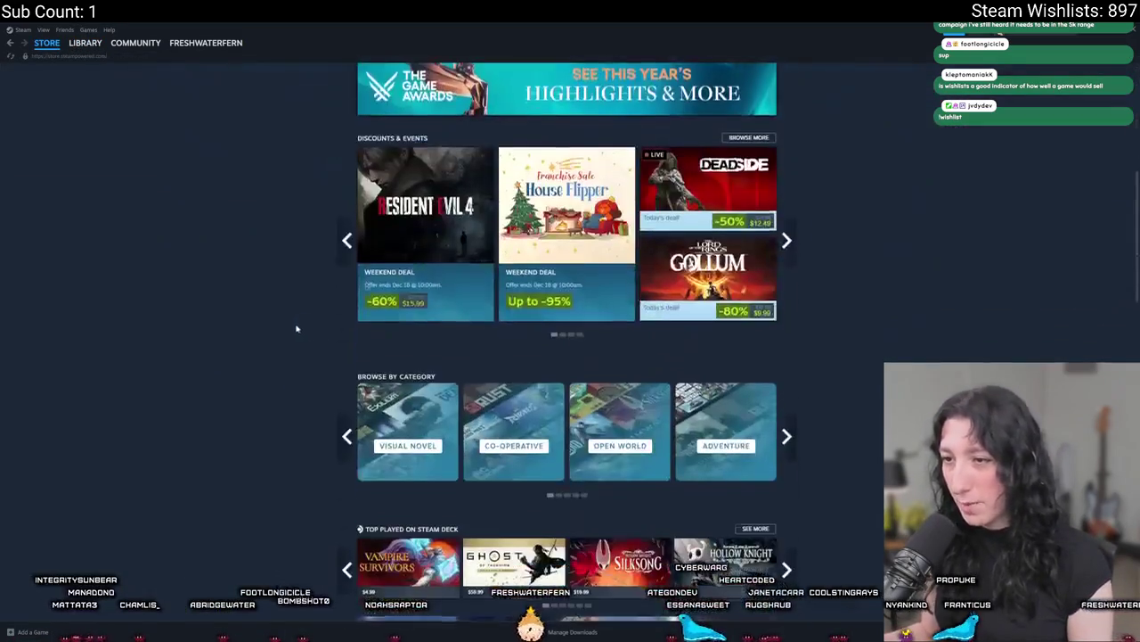
{"action": "scroll", "coordinate": [298, 329], "scroll_direction": "down", "scroll_amount": 4}
{"action": "scroll", "coordinate": [285, 326], "scroll_direction": "down", "scroll_amount": 4}
{"action": "scroll", "coordinate": [293, 324], "scroll_direction": "down", "scroll_amount": 4}
{"action": "scroll", "coordinate": [267, 357], "scroll_direction": "down", "scroll_amount": 3}
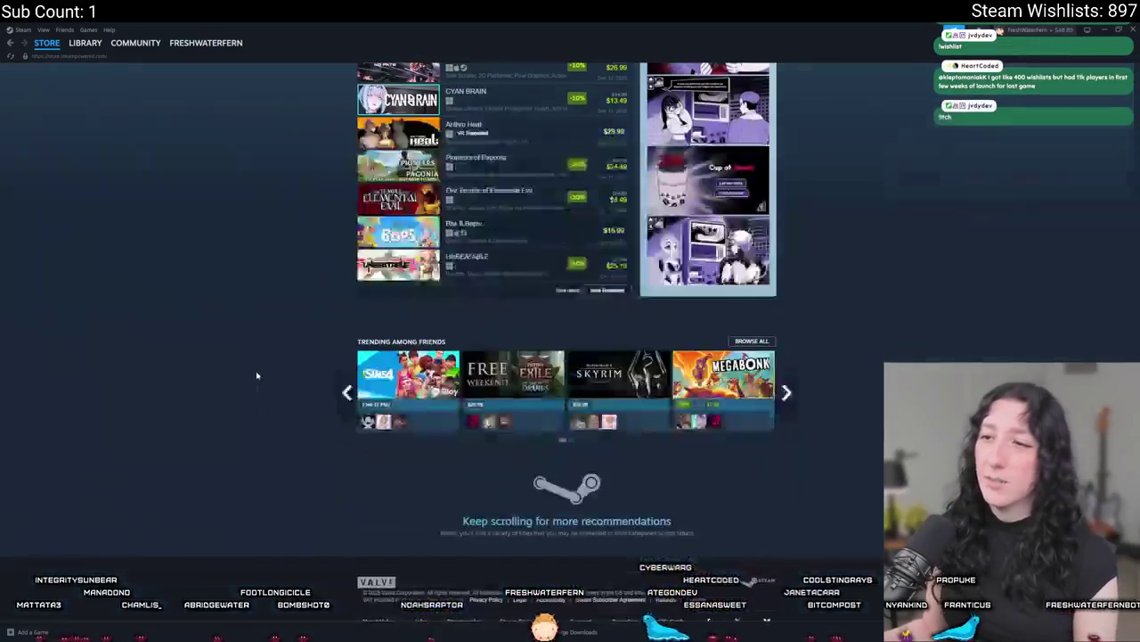
{"action": "scroll", "coordinate": [255, 379], "scroll_direction": "up", "scroll_amount": 3}
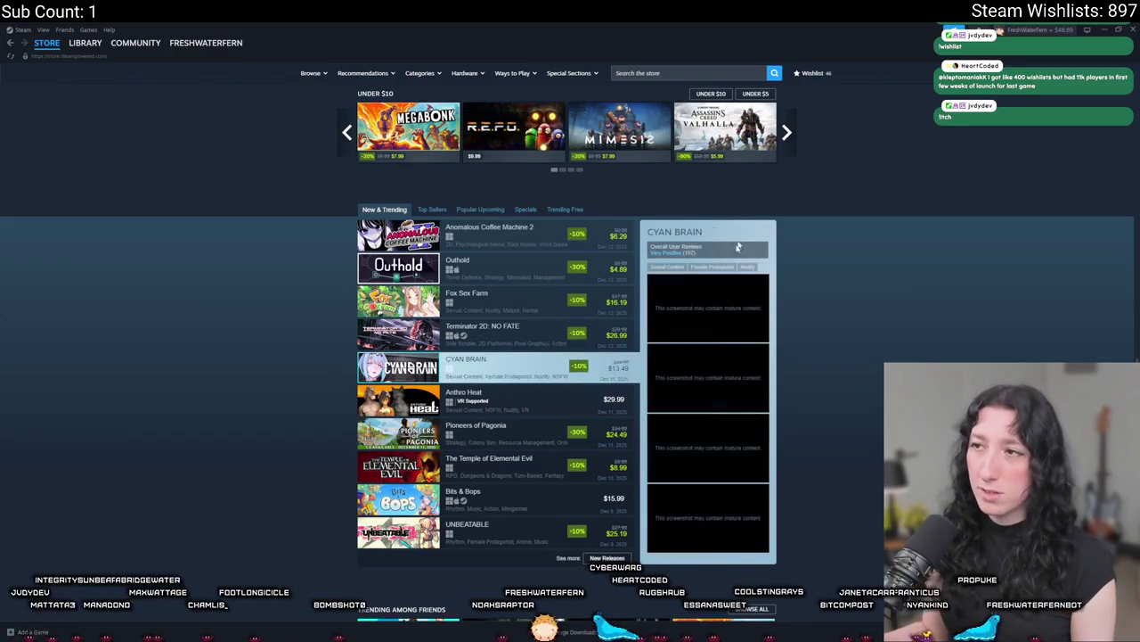
{"action": "scroll", "coordinate": [628, 501], "scroll_direction": "down", "scroll_amount": 1}
Look through the store's New Releases page, then return to the GameMaker code.
{"action": "left_click", "coordinate": [610, 470]}
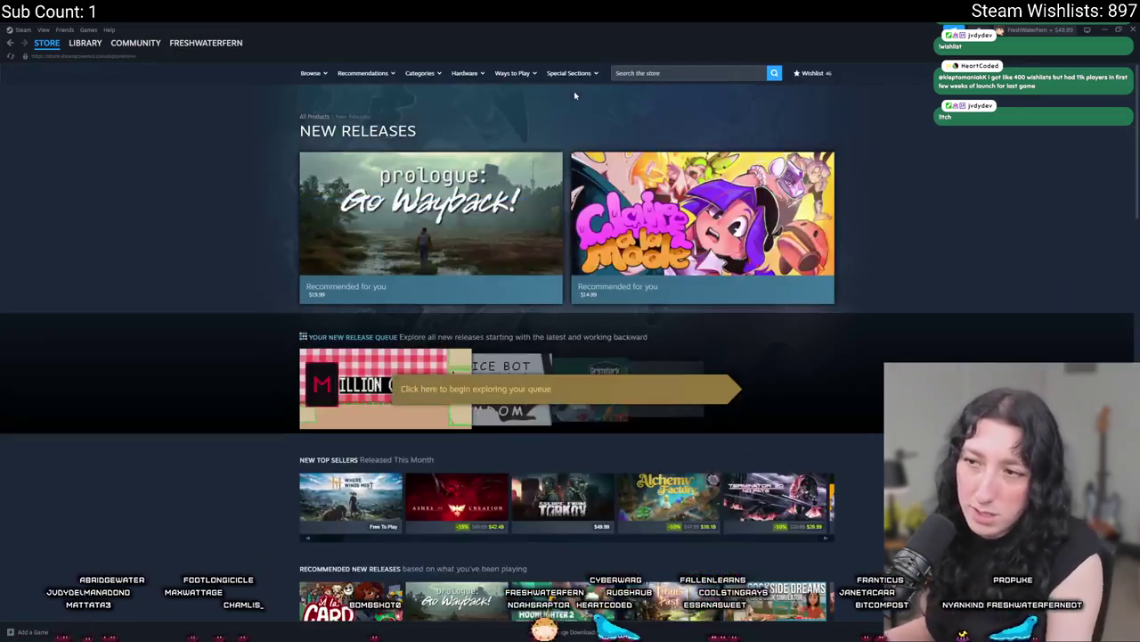
{"action": "scroll", "coordinate": [894, 326], "scroll_direction": "down", "scroll_amount": 2}
{"action": "scroll", "coordinate": [894, 325], "scroll_direction": "down", "scroll_amount": 5}
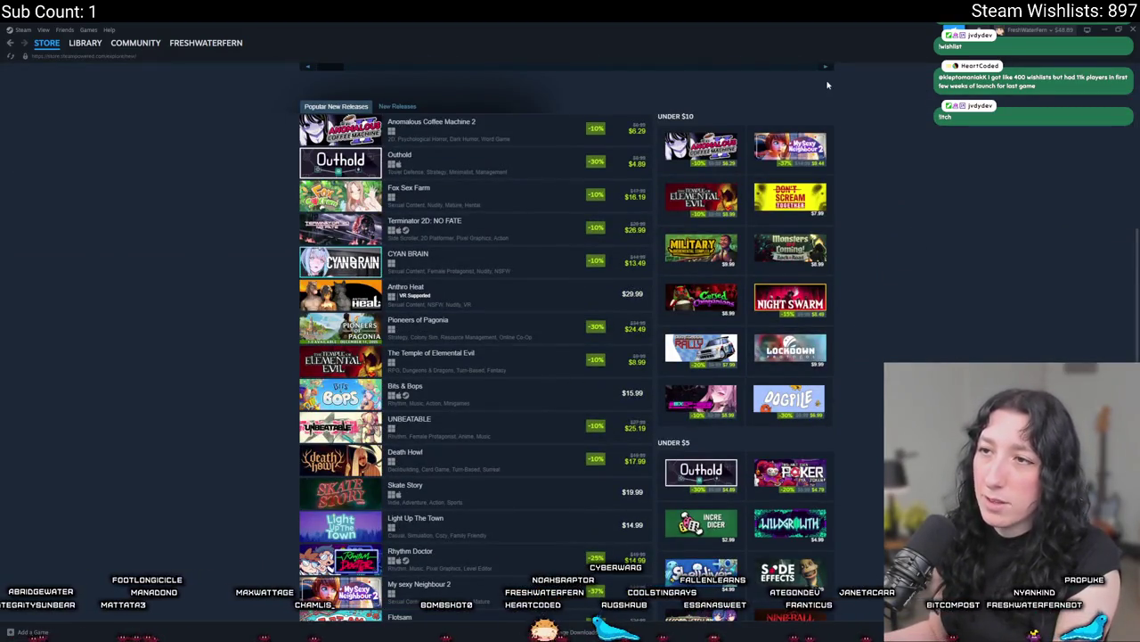
{"action": "key", "text": "alt+Tab"}
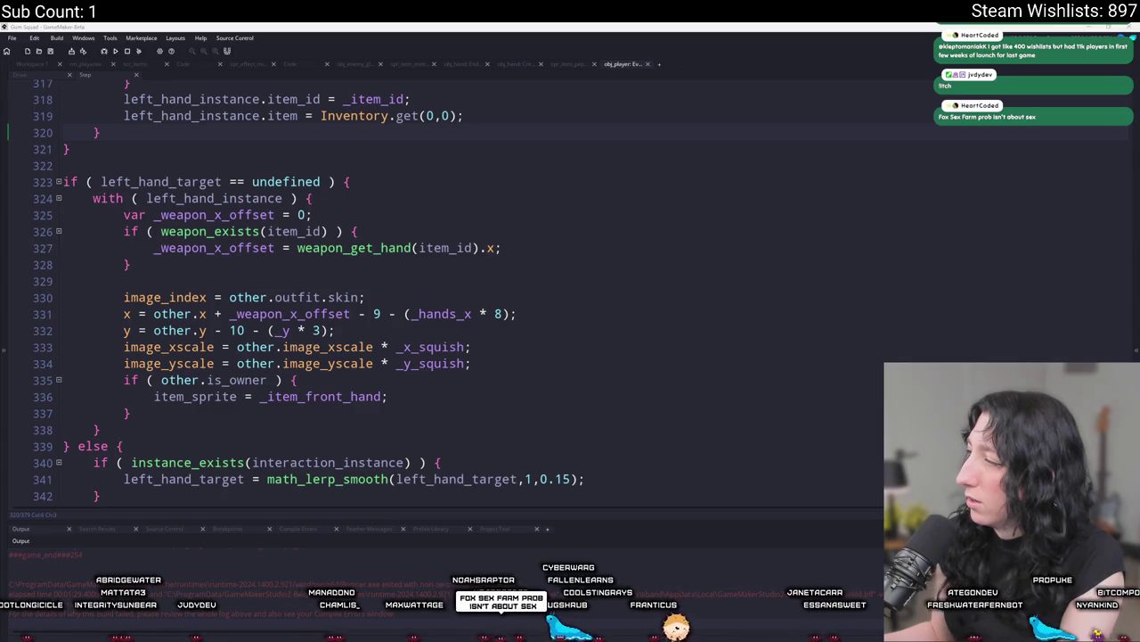
Watch the Skate Story trailer fullscreen on its Steam store page, then exit fullscreen.
{"action": "key", "text": "alt+Tab"}
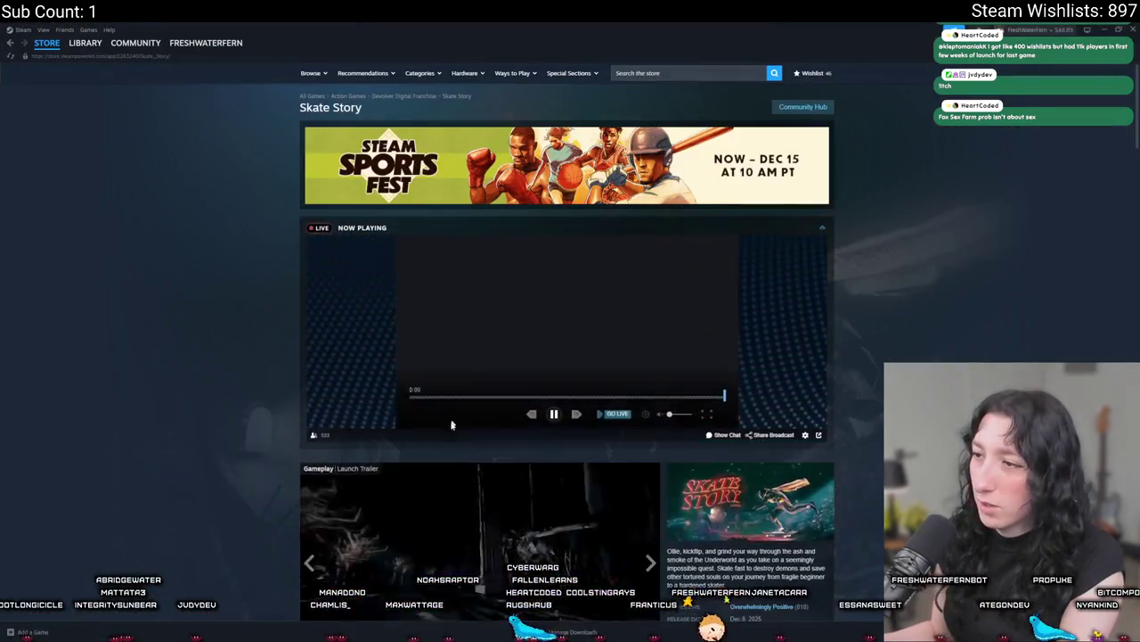
{"action": "scroll", "coordinate": [440, 400], "scroll_direction": "down", "scroll_amount": 2}
{"action": "left_click", "coordinate": [650, 479]}
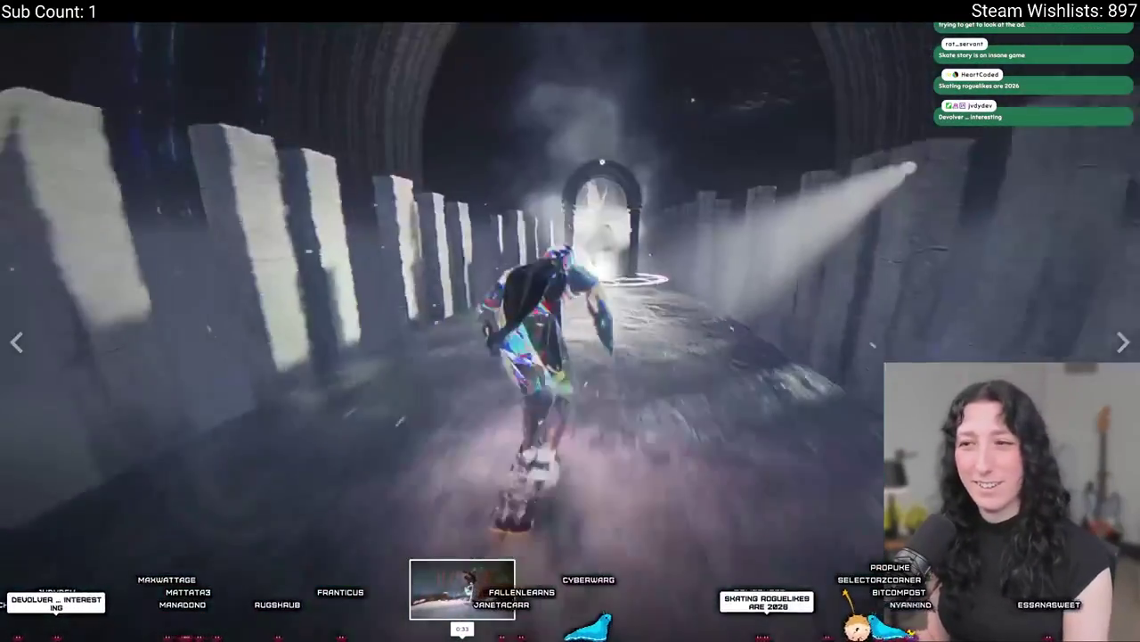
{"action": "key", "text": "Escape"}
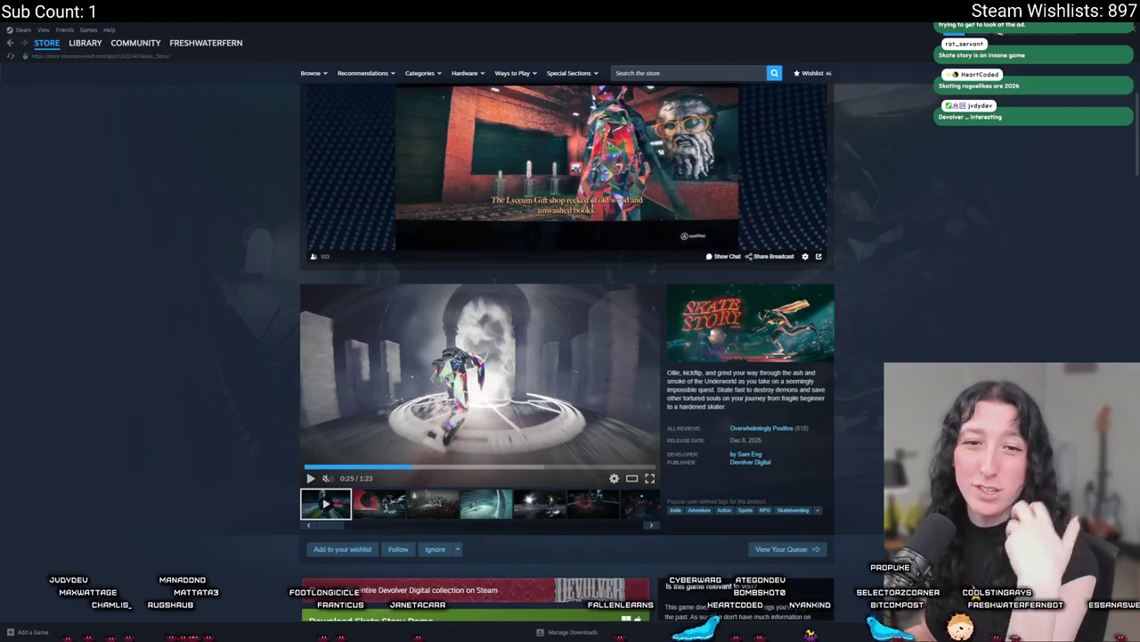
{"action": "mouse_move", "coordinate": [567, 169]}
{"action": "scroll", "coordinate": [945, 178], "scroll_direction": "down", "scroll_amount": 1}
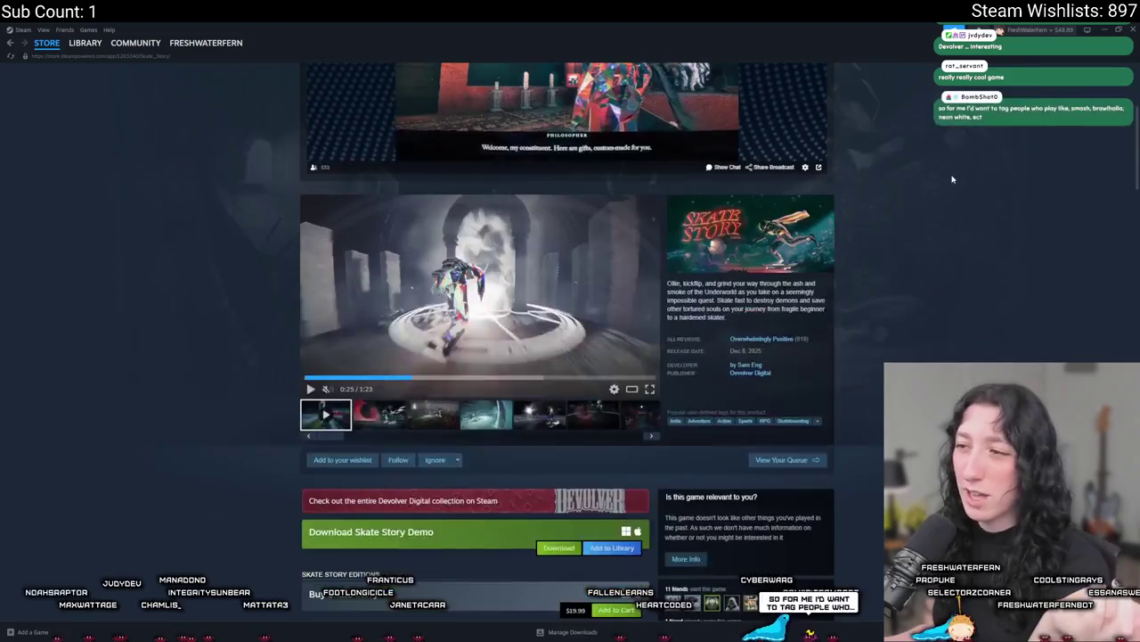
Switch to the GameMaker obj_player code, then back to Steam's A.I. P.I. store page.
{"action": "key", "text": "alt+Tab"}
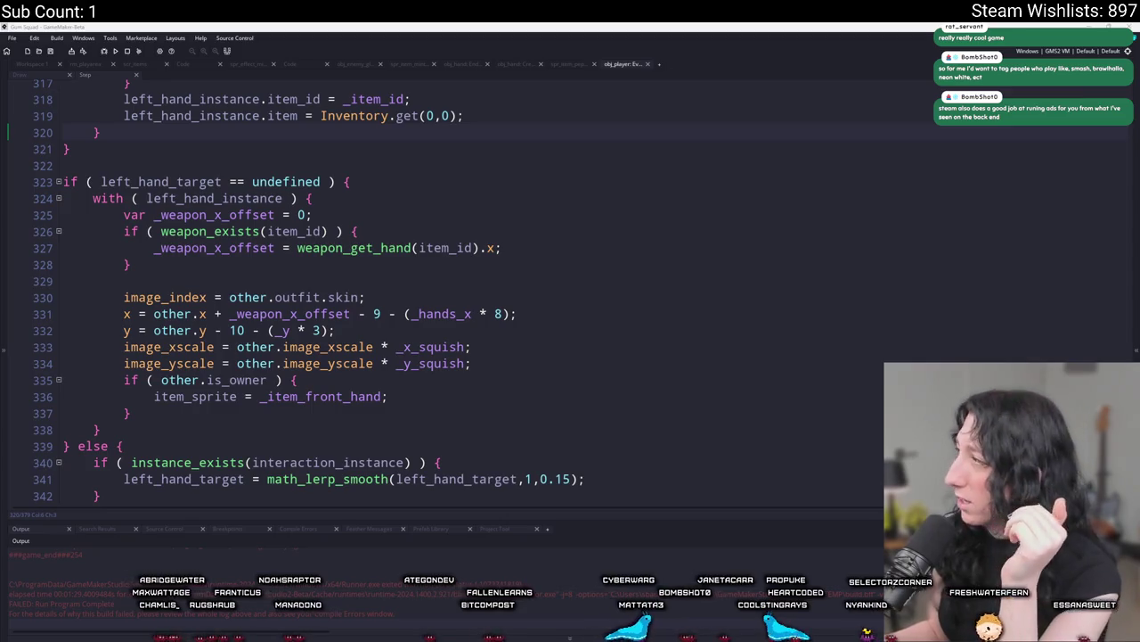
{"action": "key", "text": "alt+Tab"}
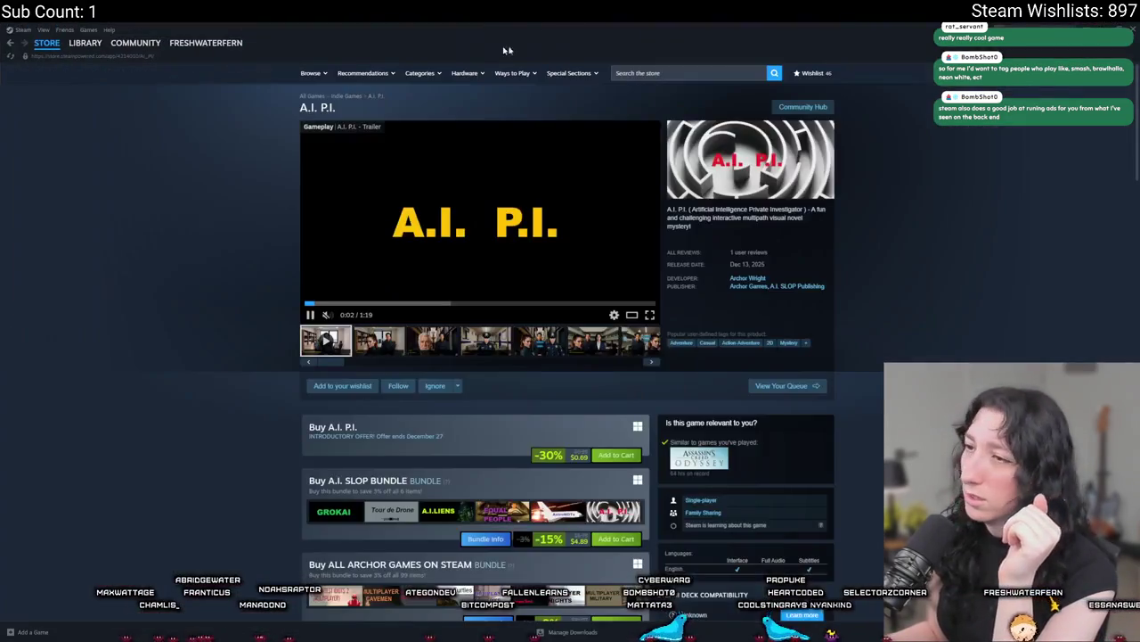
Enlarge A.I. P.I.'s second screenshot and step through two more before closing.
{"action": "left_click", "coordinate": [387, 344]}
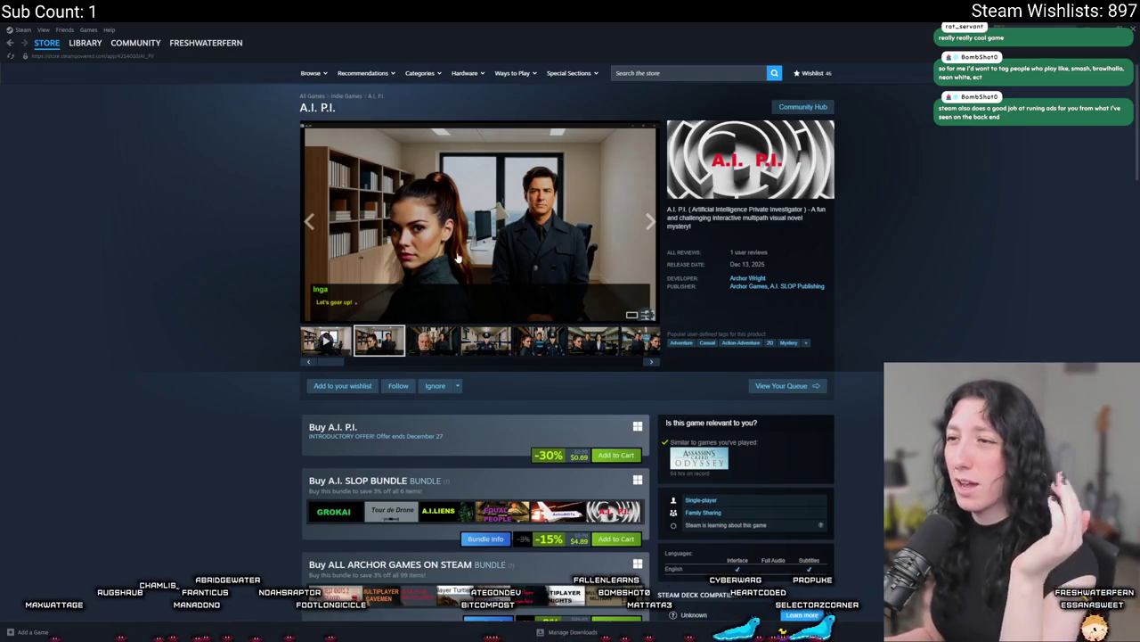
{"action": "left_click", "coordinate": [512, 237]}
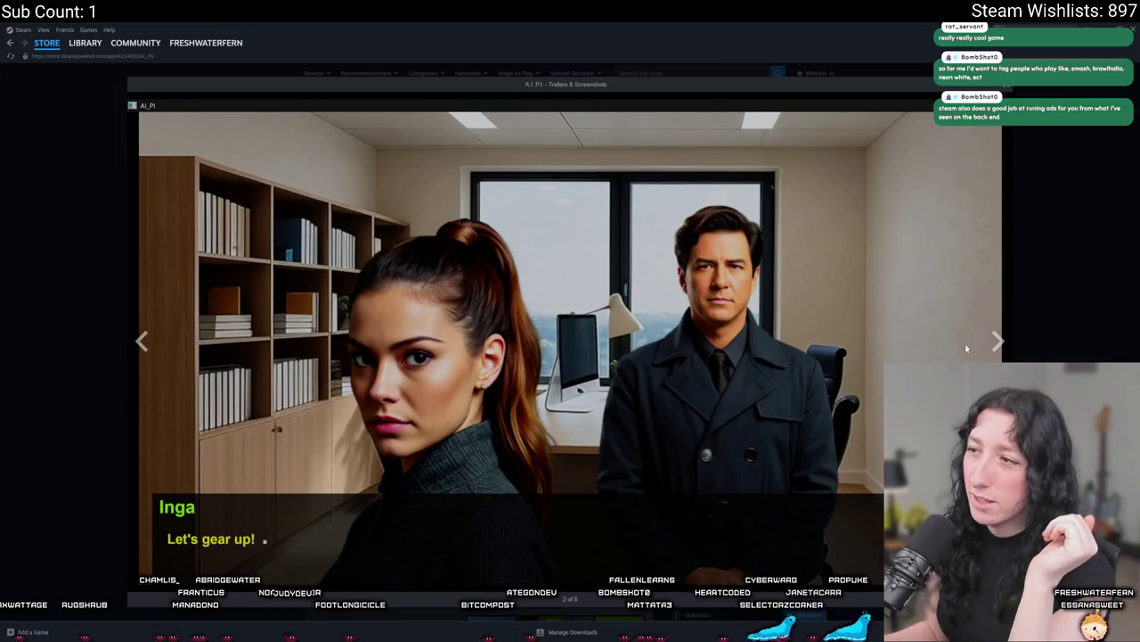
{"action": "left_click", "coordinate": [995, 342]}
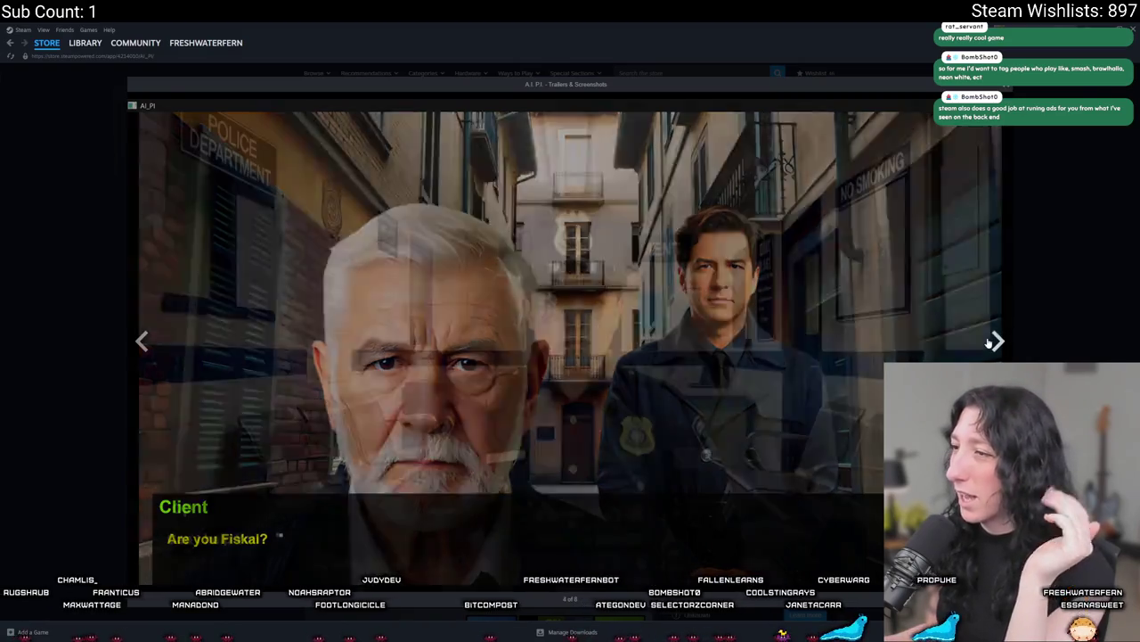
{"action": "left_click", "coordinate": [998, 339]}
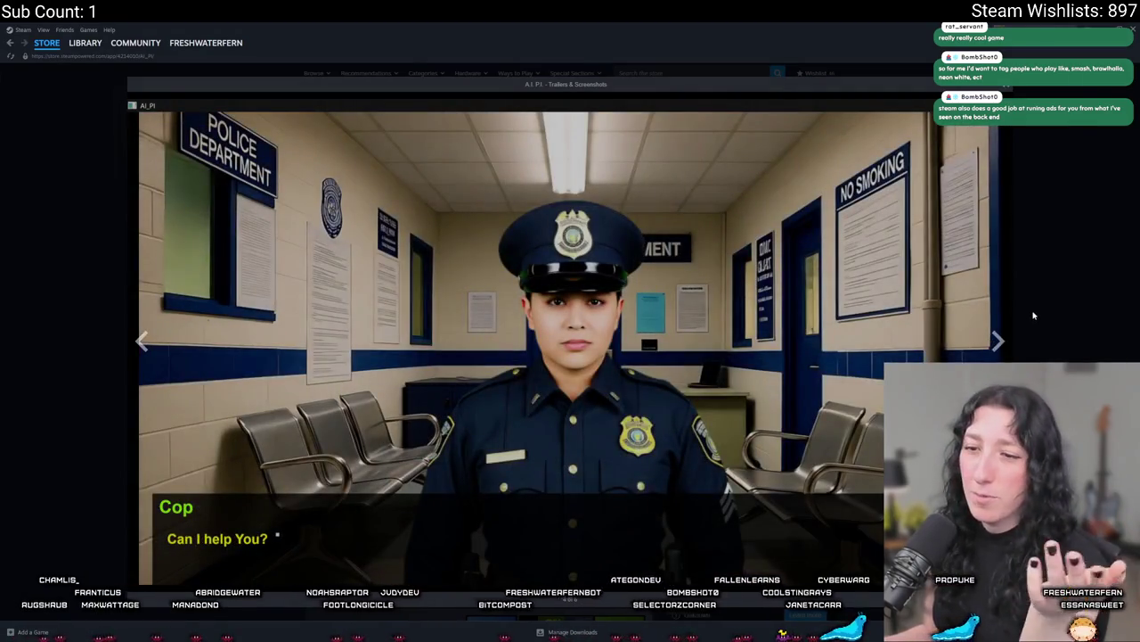
{"action": "key", "text": "Escape"}
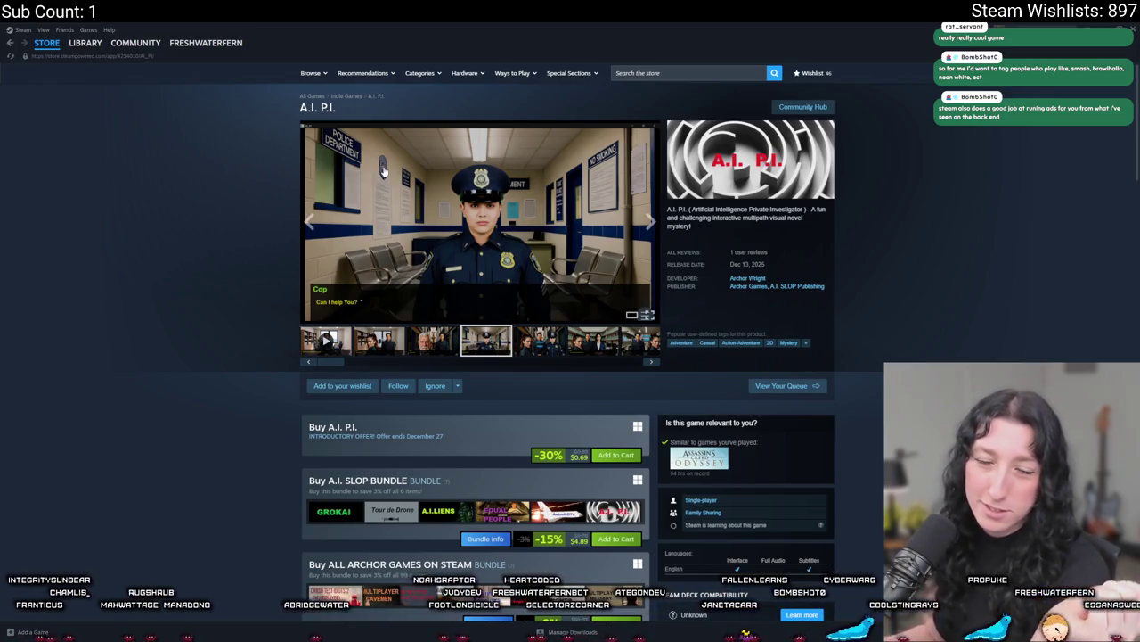
Enlarge the alley screenshot, step through three more screenshots, and close the viewer.
{"action": "left_click", "coordinate": [652, 225]}
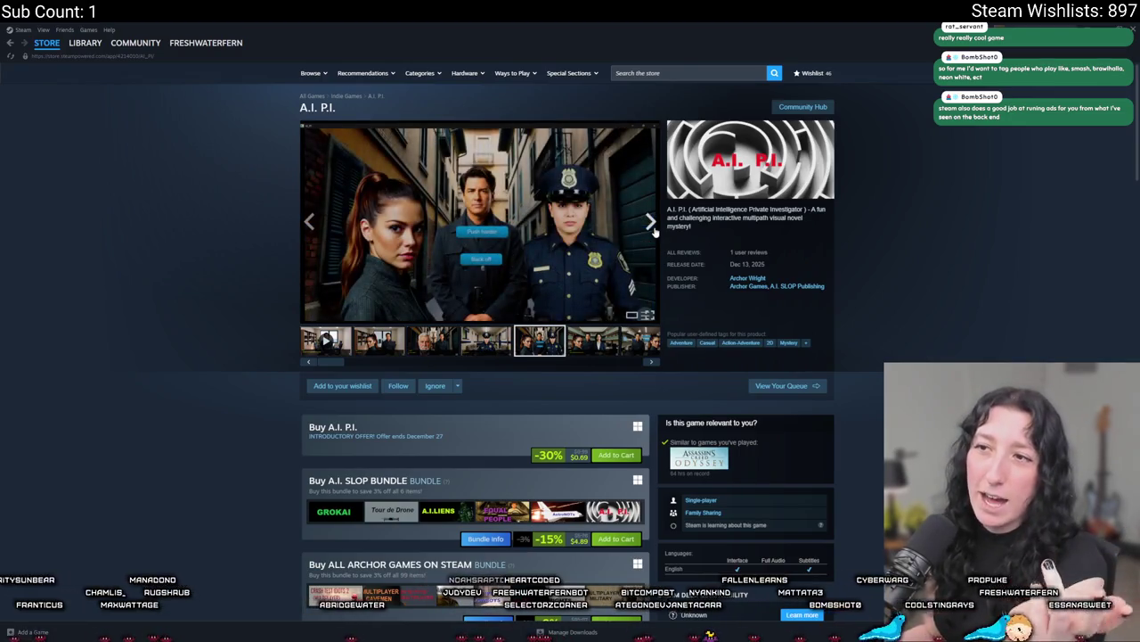
{"action": "left_click", "coordinate": [622, 226]}
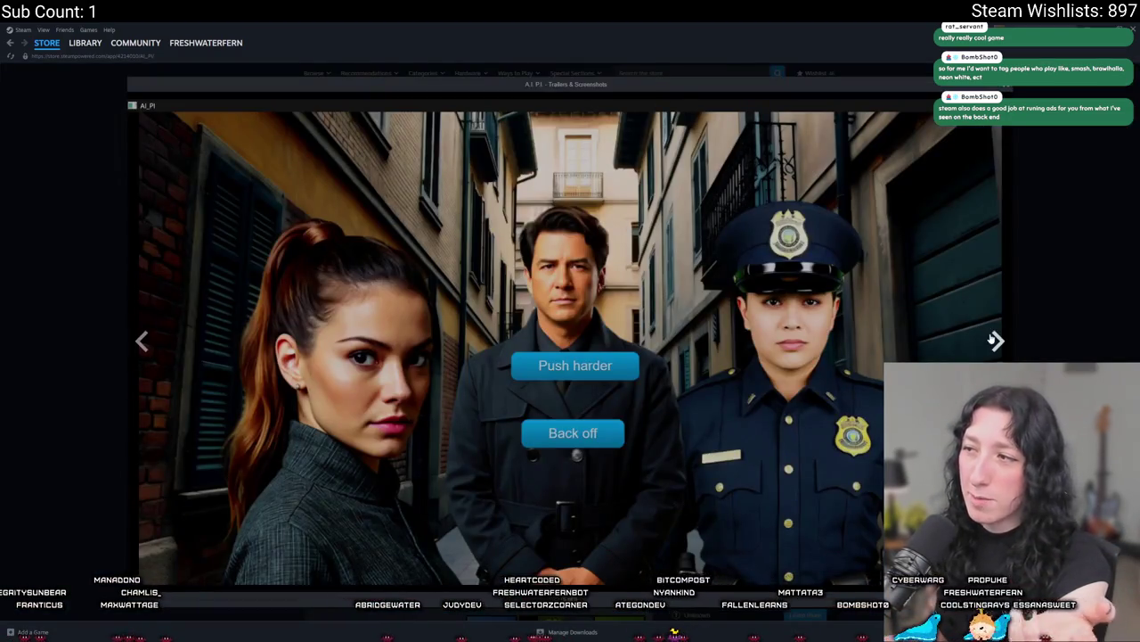
{"action": "left_click", "coordinate": [996, 340]}
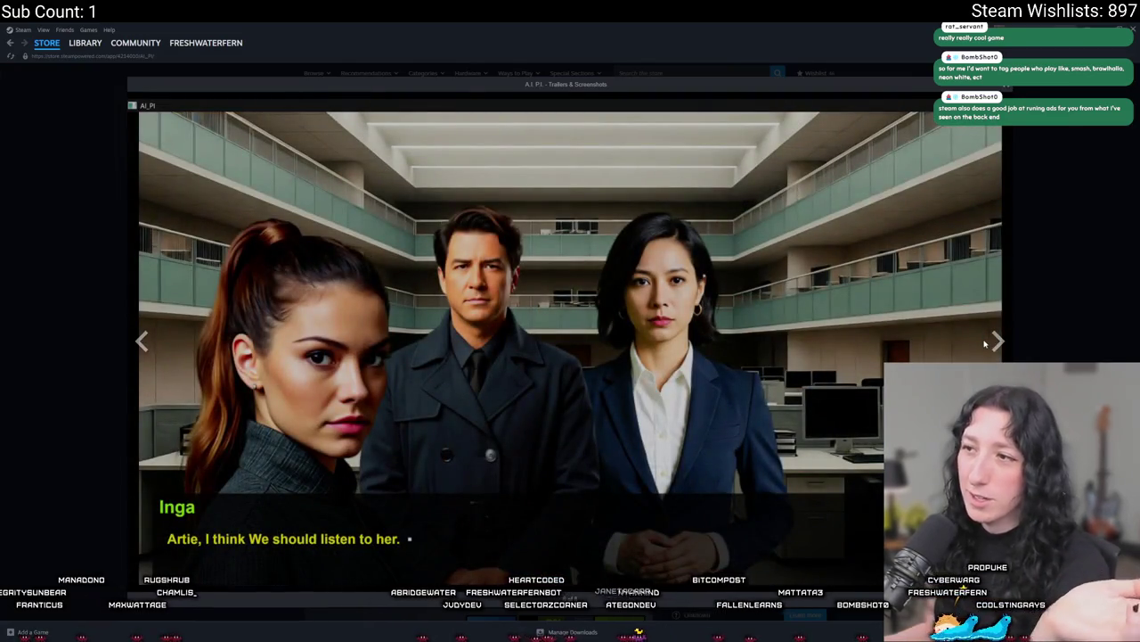
{"action": "left_click", "coordinate": [989, 345]}
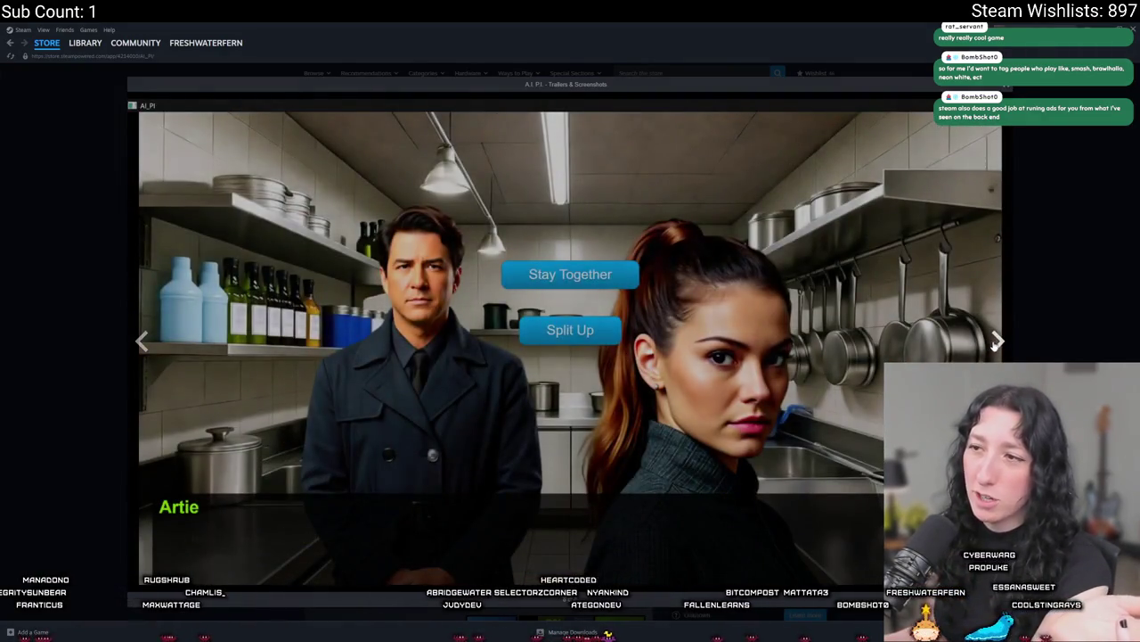
{"action": "left_click", "coordinate": [995, 344]}
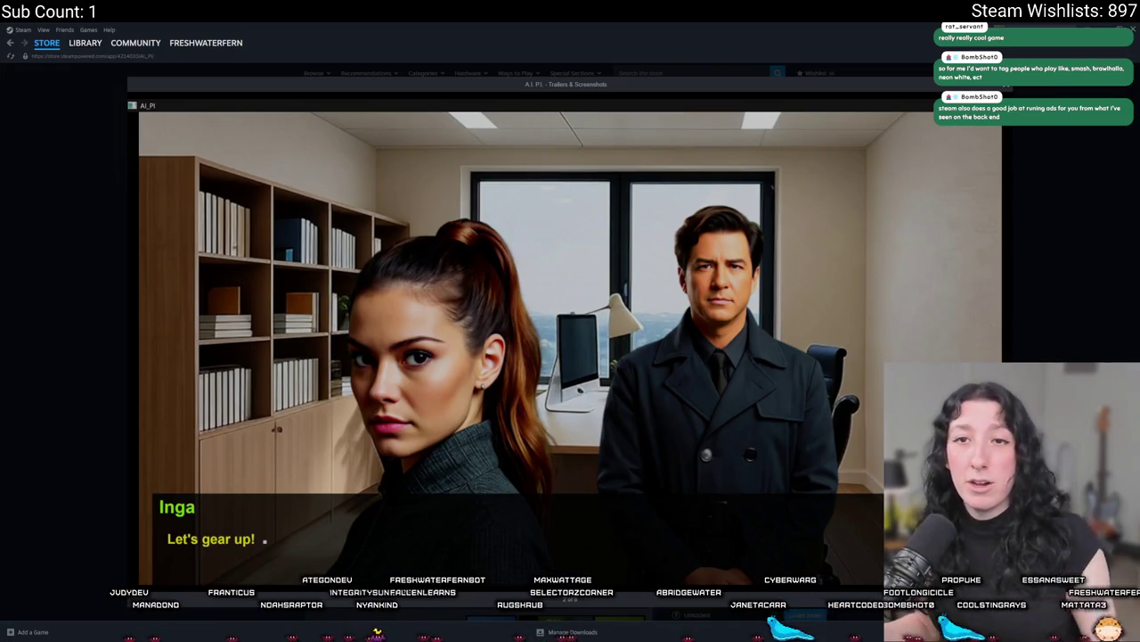
{"action": "left_click", "coordinate": [109, 107]}
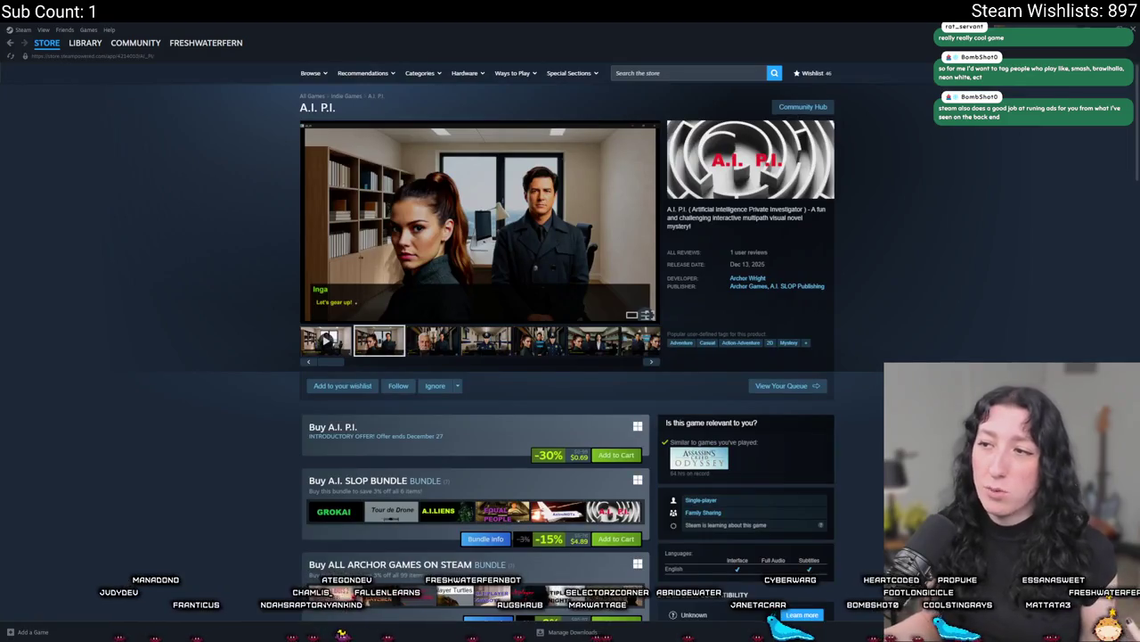
Switch from Steam back to GameMaker's obj_player Step event code.
{"action": "key", "text": "alt+Tab"}
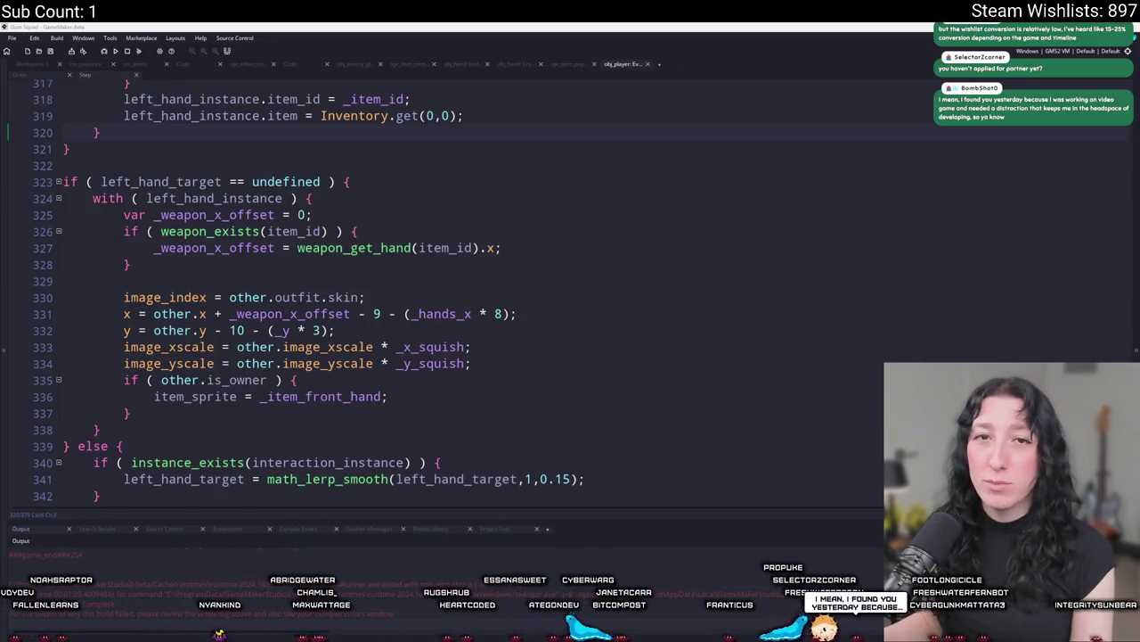
Open the Twitch Creator Dashboard from the account menu and view the Research page.
{"action": "key", "text": "alt+Tab"}
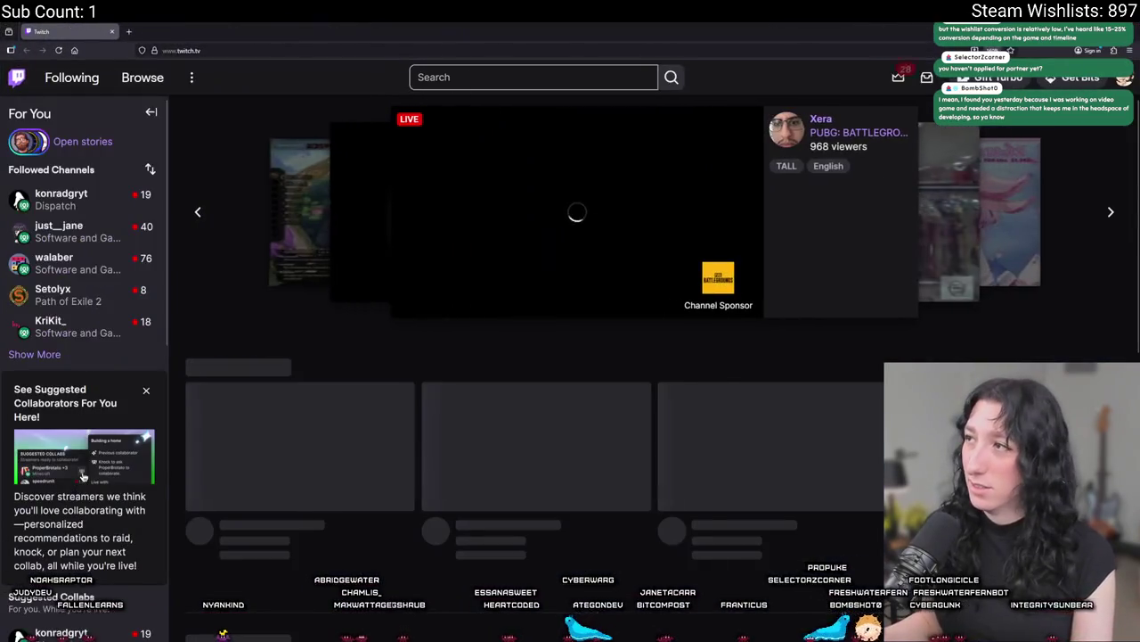
{"action": "left_click", "coordinate": [1125, 77]}
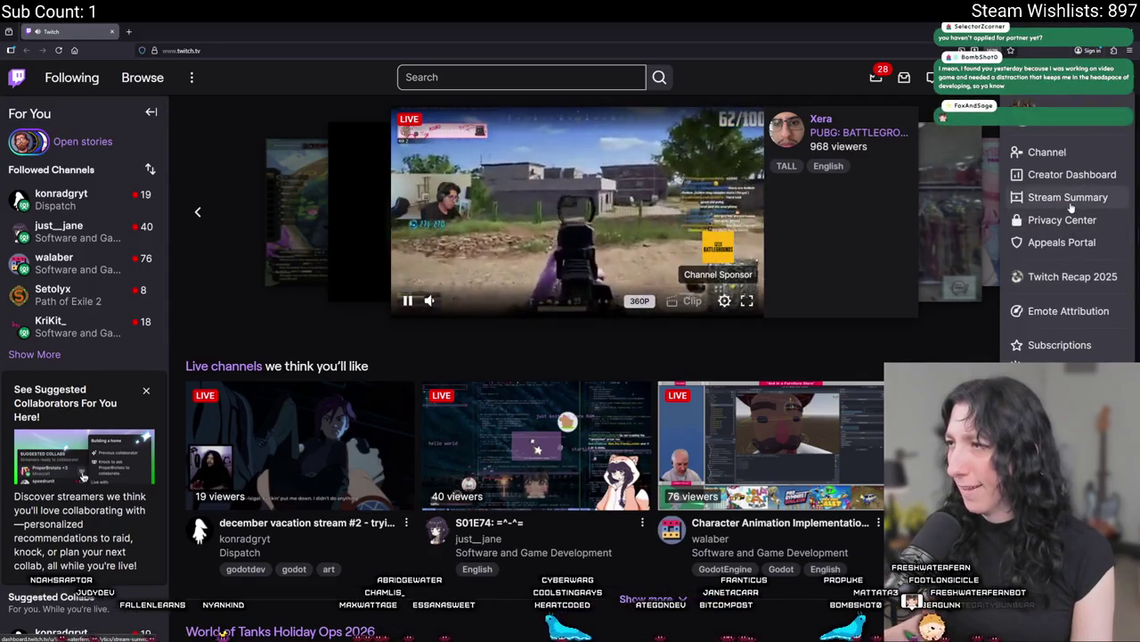
{"action": "left_click", "coordinate": [1067, 200]}
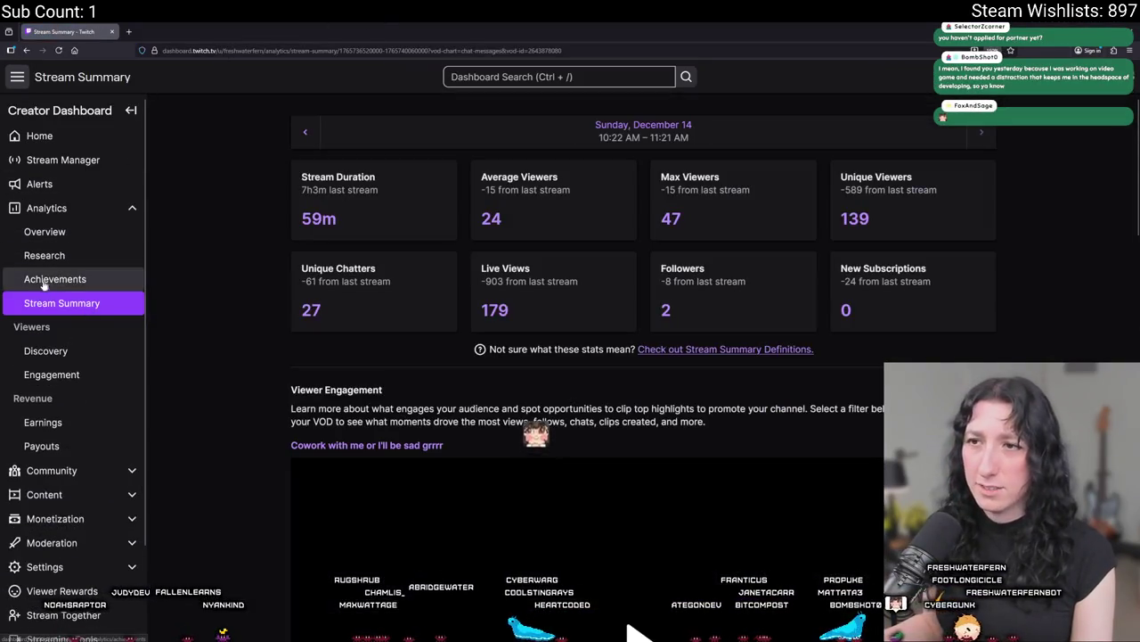
{"action": "left_click", "coordinate": [72, 253]}
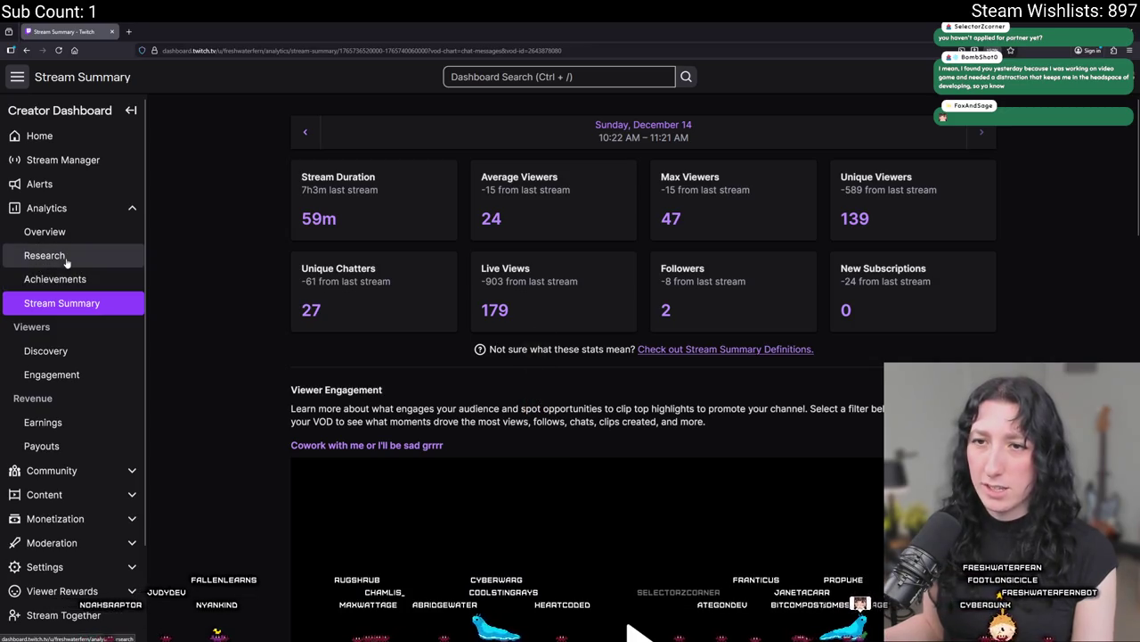
View the Payouts page under Revenue, then return to GameMaker's code editor.
{"action": "left_click", "coordinate": [53, 424]}
{"action": "left_click", "coordinate": [62, 449]}
{"action": "left_click", "coordinate": [64, 467]}
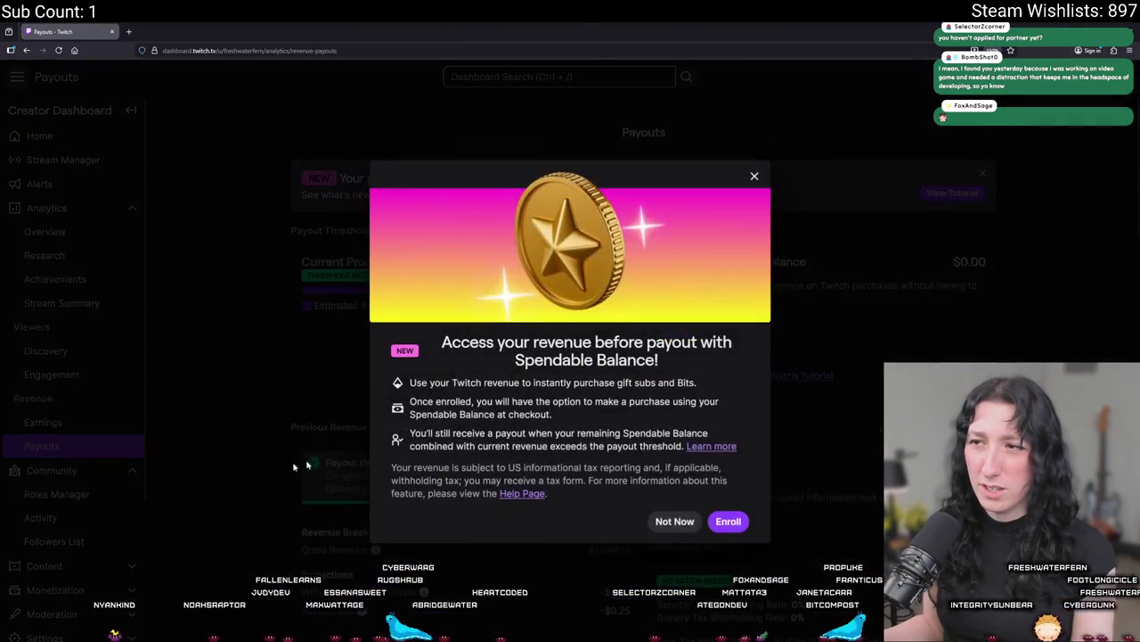
{"action": "key", "text": "alt+Tab"}
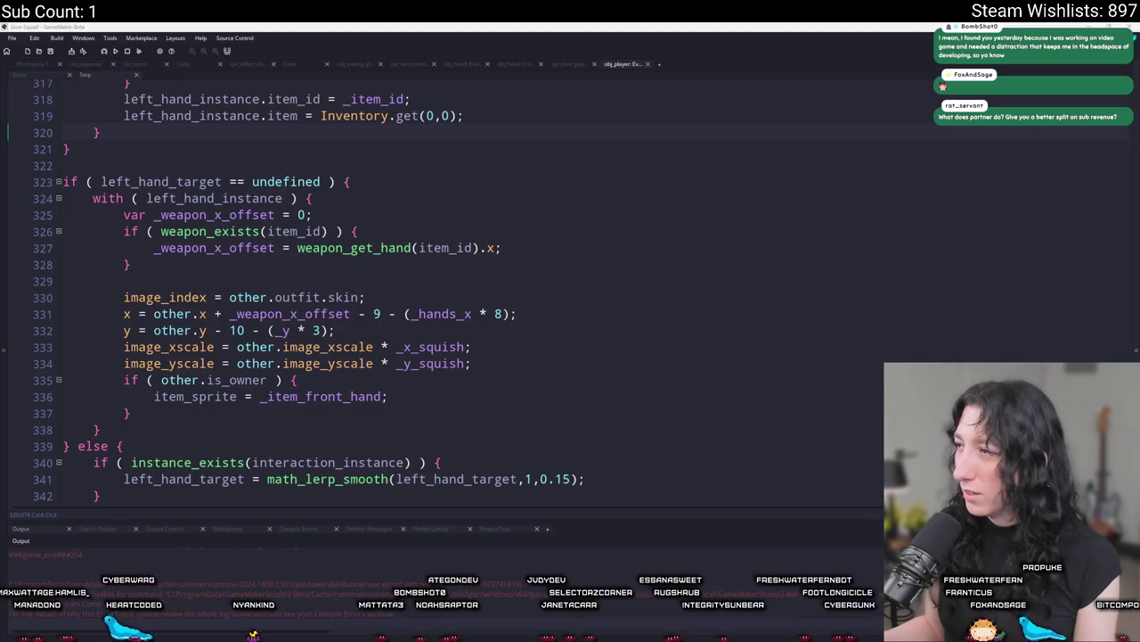
Switch to Twitch's Achievements page showing Path to Partner at 0 / 2.
{"action": "key", "text": "alt+Tab"}
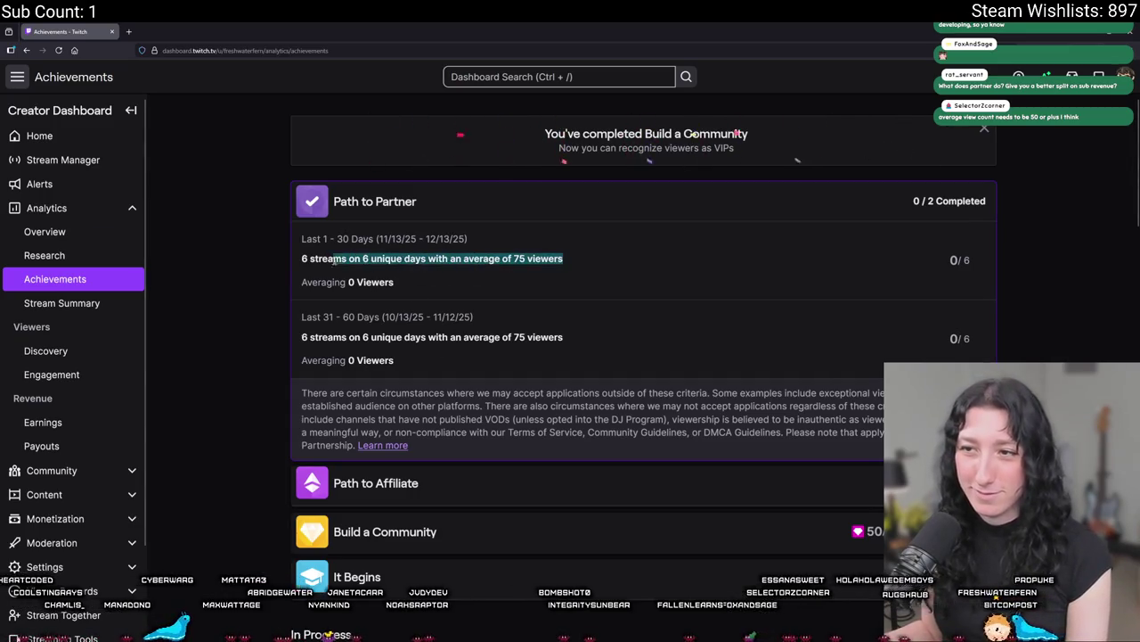
Show the Analytics Overview for the last 30 days, Nov 15–Dec 14, 2025.
{"action": "left_click", "coordinate": [518, 282]}
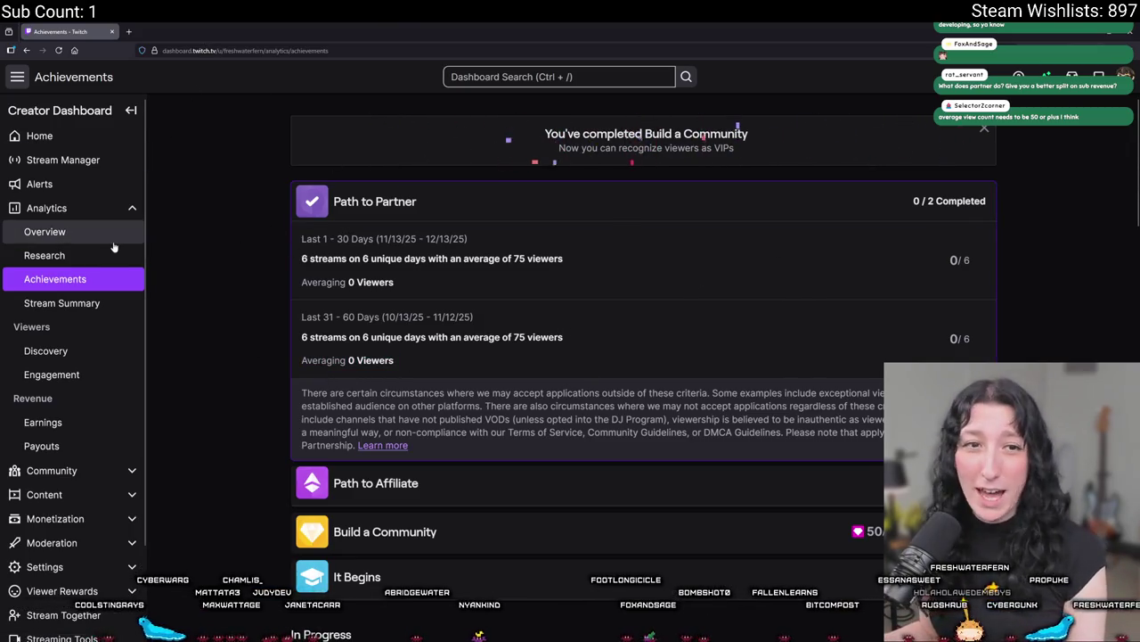
{"action": "left_click", "coordinate": [53, 232]}
{"action": "mouse_move", "coordinate": [951, 321]}
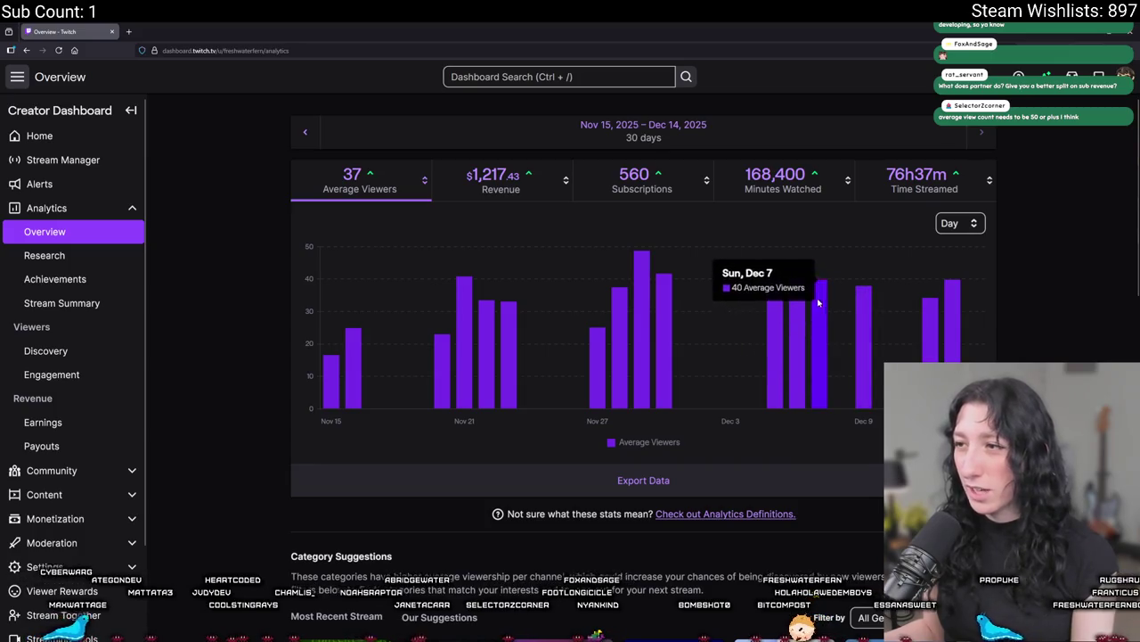
{"action": "left_click", "coordinate": [967, 227]}
Group the Overview chart by month and choose 2023 as the start year.
{"action": "left_click", "coordinate": [956, 276]}
{"action": "left_click", "coordinate": [643, 129]}
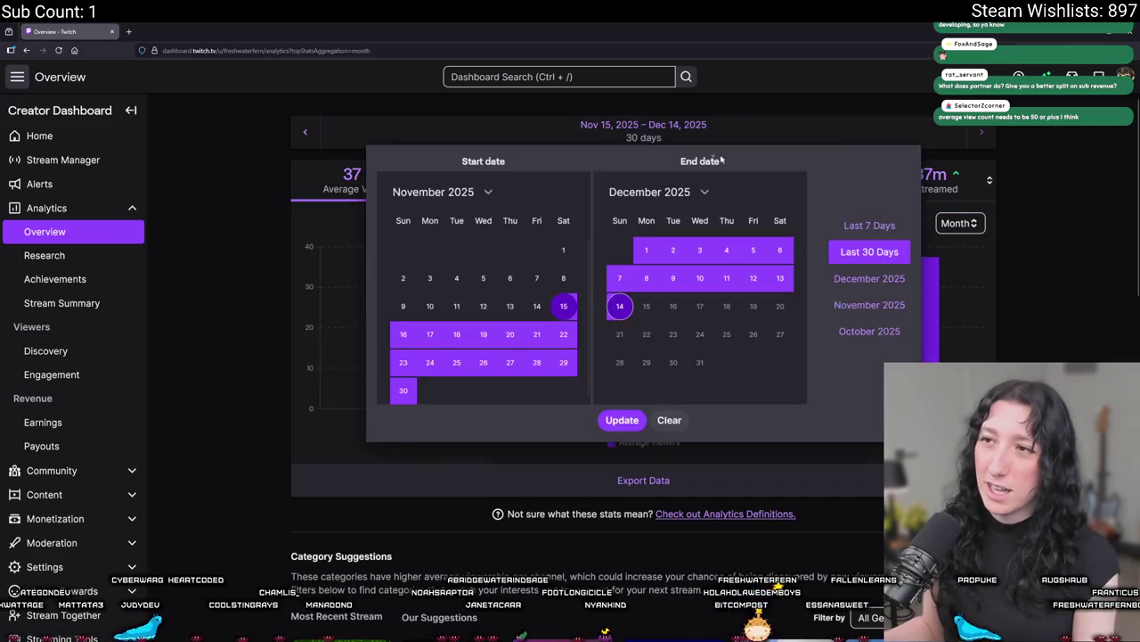
{"action": "left_click", "coordinate": [542, 191]}
{"action": "left_click", "coordinate": [542, 191]}
Set the range to start May 1, 2023, apply it, and chart subscriptions.
{"action": "left_click", "coordinate": [542, 191]}
{"action": "left_click", "coordinate": [470, 192]}
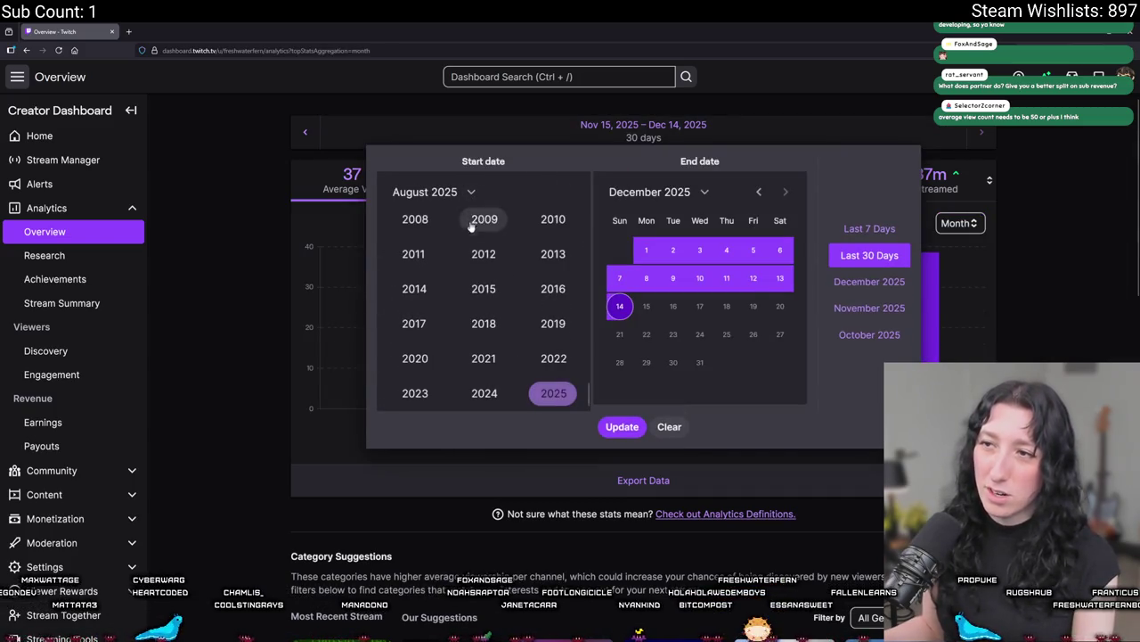
{"action": "left_click", "coordinate": [414, 393]}
{"action": "left_click", "coordinate": [542, 192]}
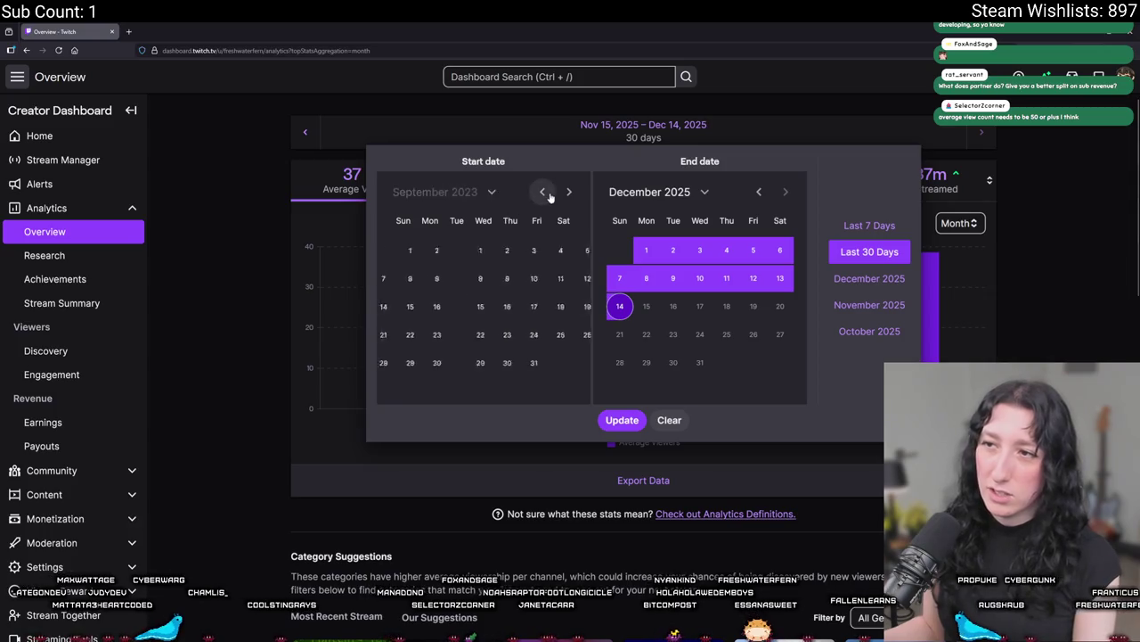
{"action": "left_click", "coordinate": [542, 191]}
{"action": "left_click", "coordinate": [542, 192]}
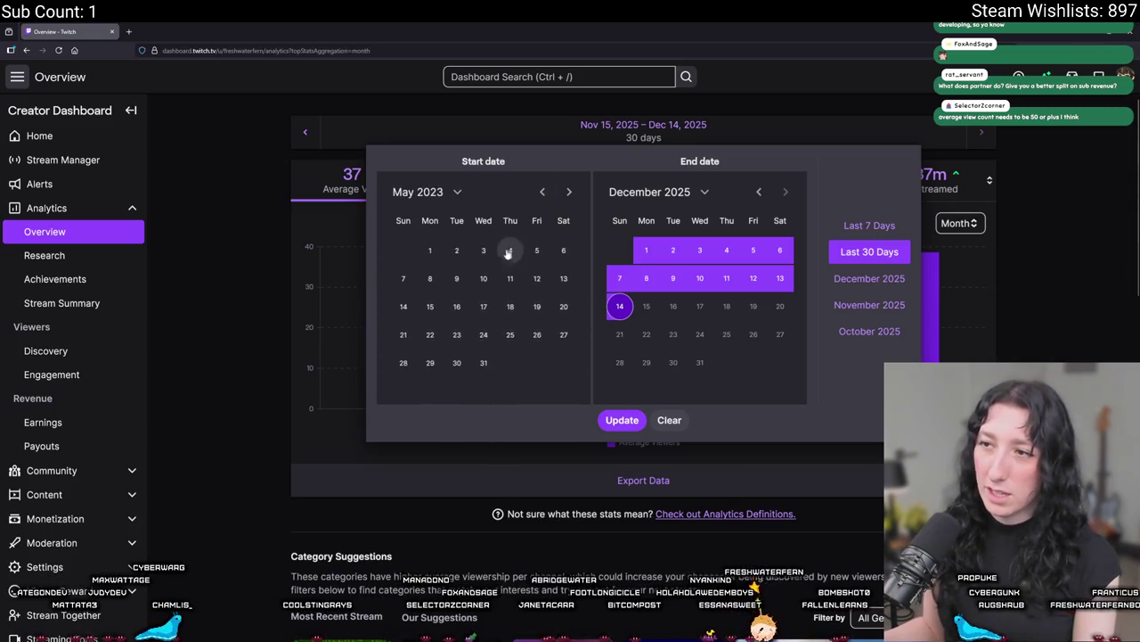
{"action": "left_click", "coordinate": [429, 250]}
{"action": "left_click", "coordinate": [624, 423]}
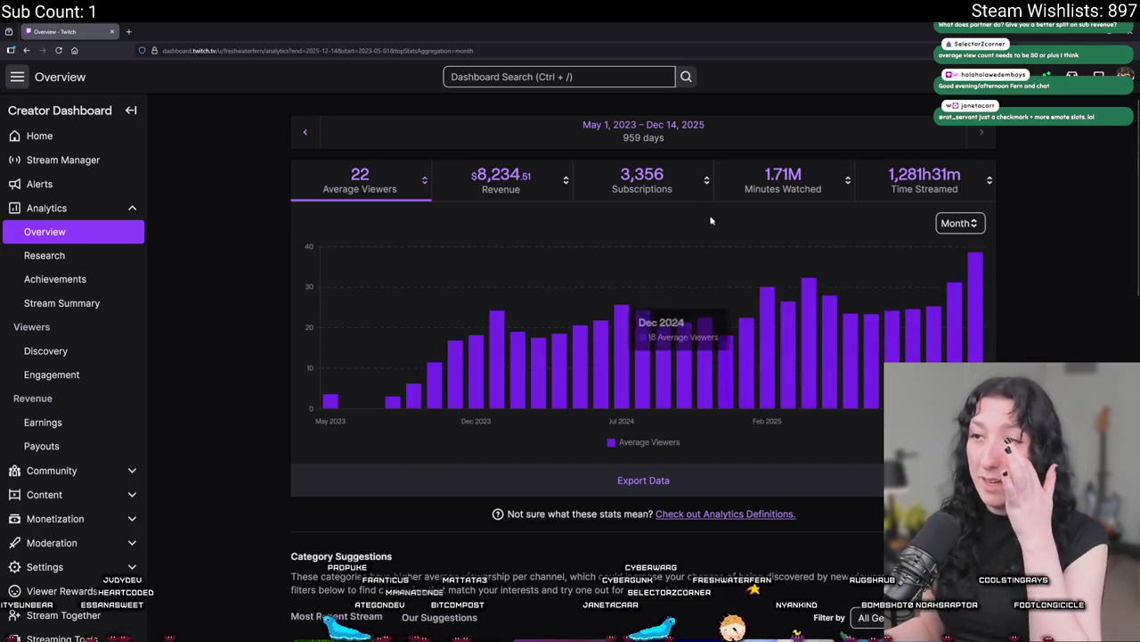
{"action": "left_click", "coordinate": [681, 200]}
{"action": "mouse_move", "coordinate": [541, 392]}
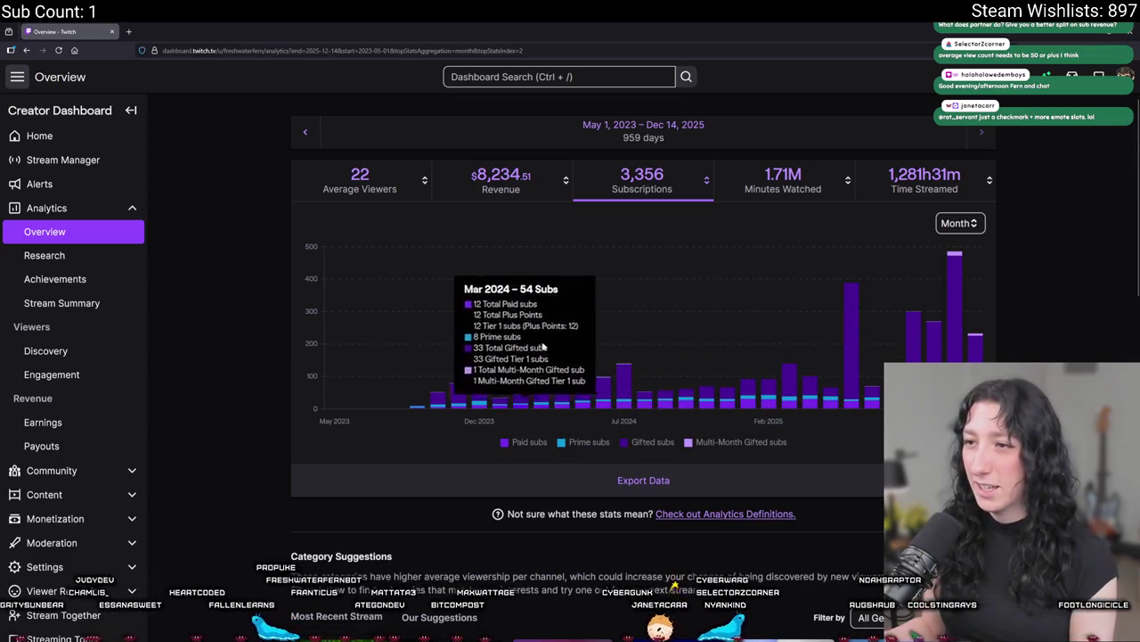
Chart revenue, subscriptions and time streamed (1,281h31m), then bring GameMaker's obj_player code forward.
{"action": "left_click", "coordinate": [503, 182]}
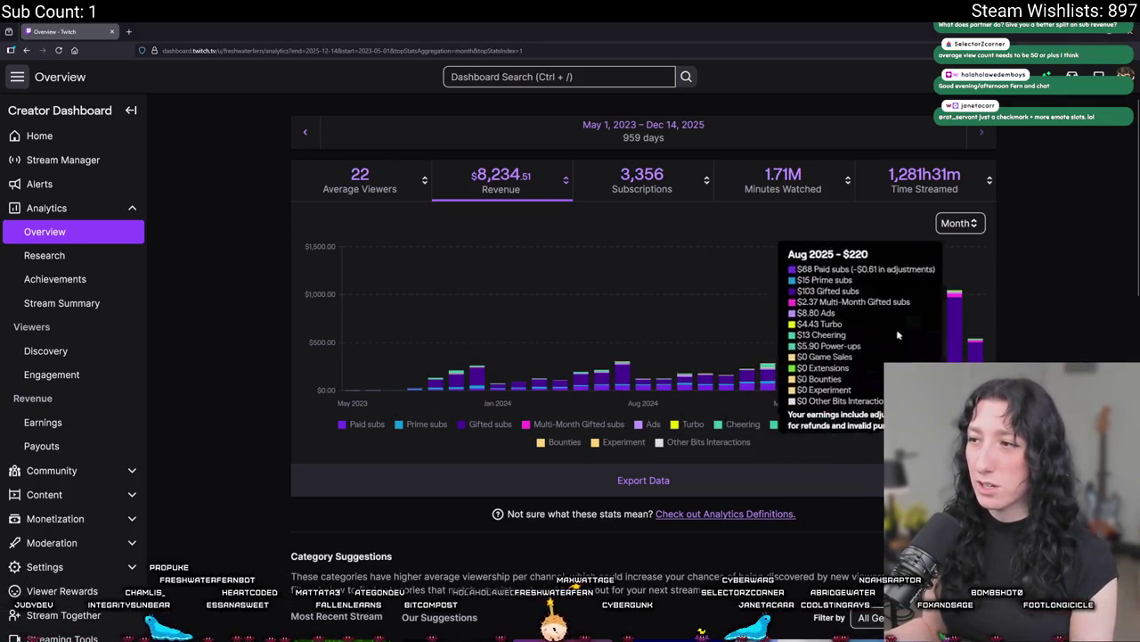
{"action": "left_click", "coordinate": [640, 178]}
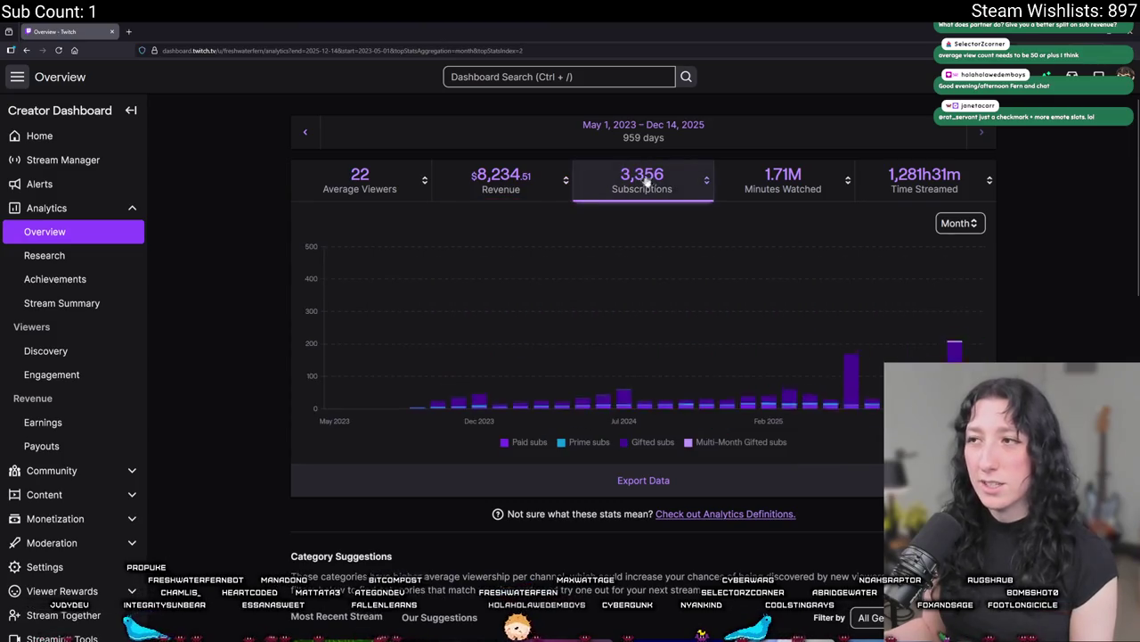
{"action": "left_click", "coordinate": [924, 180]}
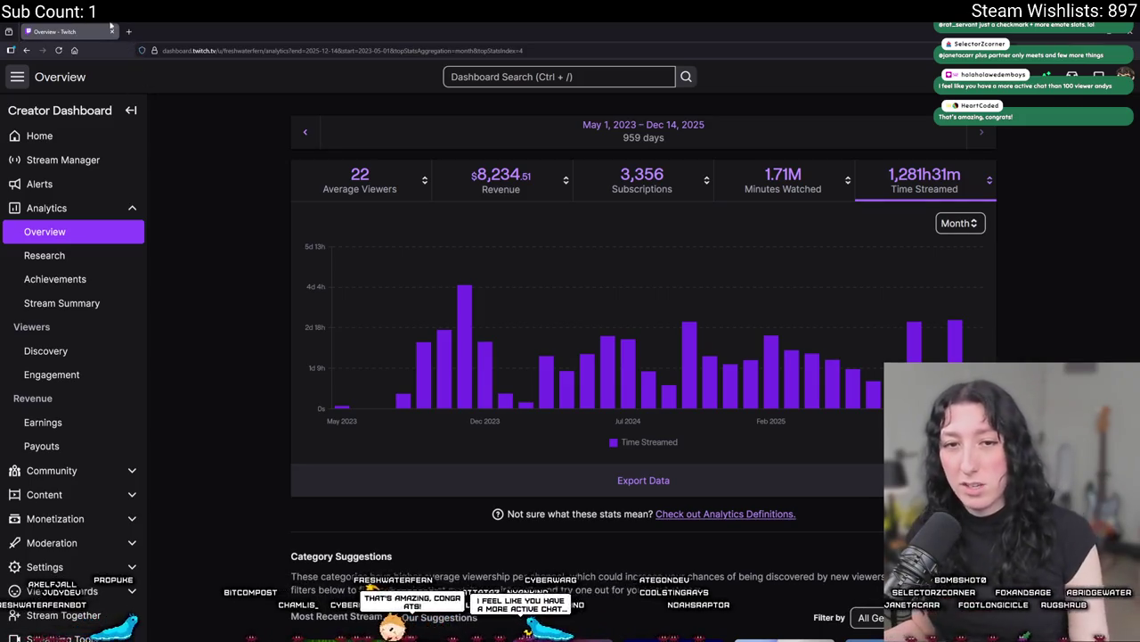
{"action": "left_click", "coordinate": [111, 31]}
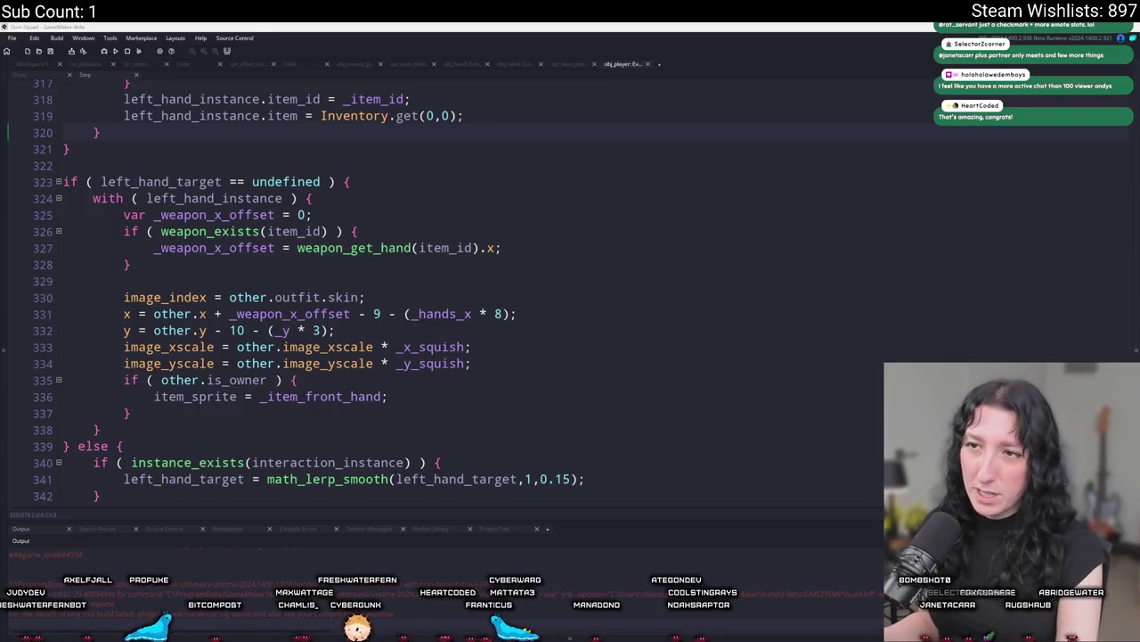
Build and run the GameMaker project from the obj_player code, then return to Twitch's home page.
{"action": "left_click", "coordinate": [552, 229]}
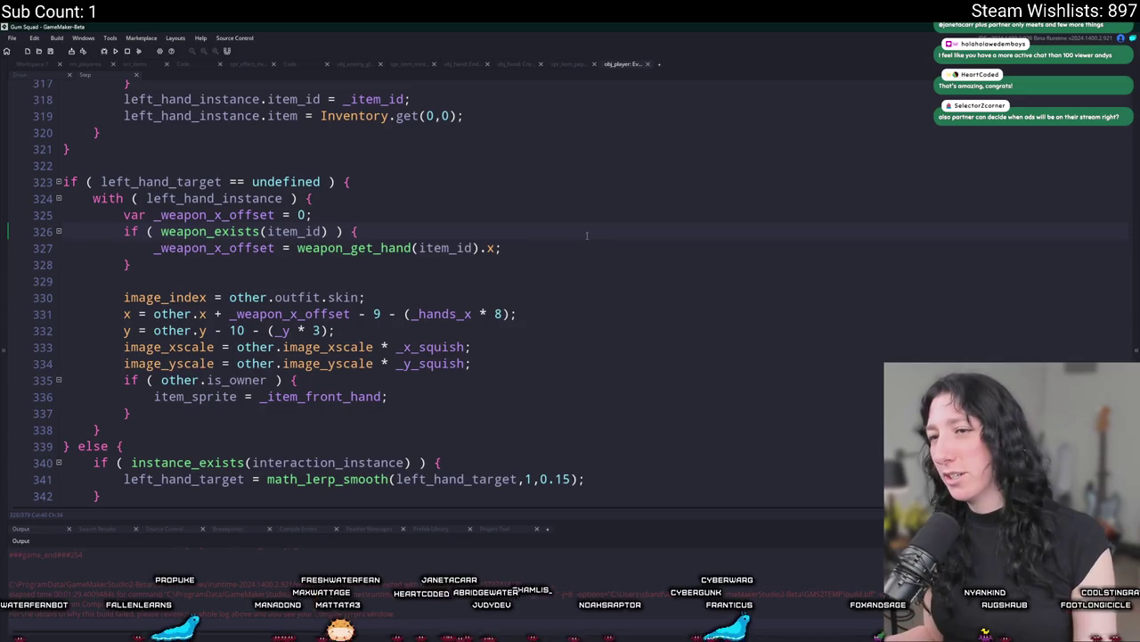
{"action": "scroll", "coordinate": [575, 196], "scroll_direction": "down", "scroll_amount": 3}
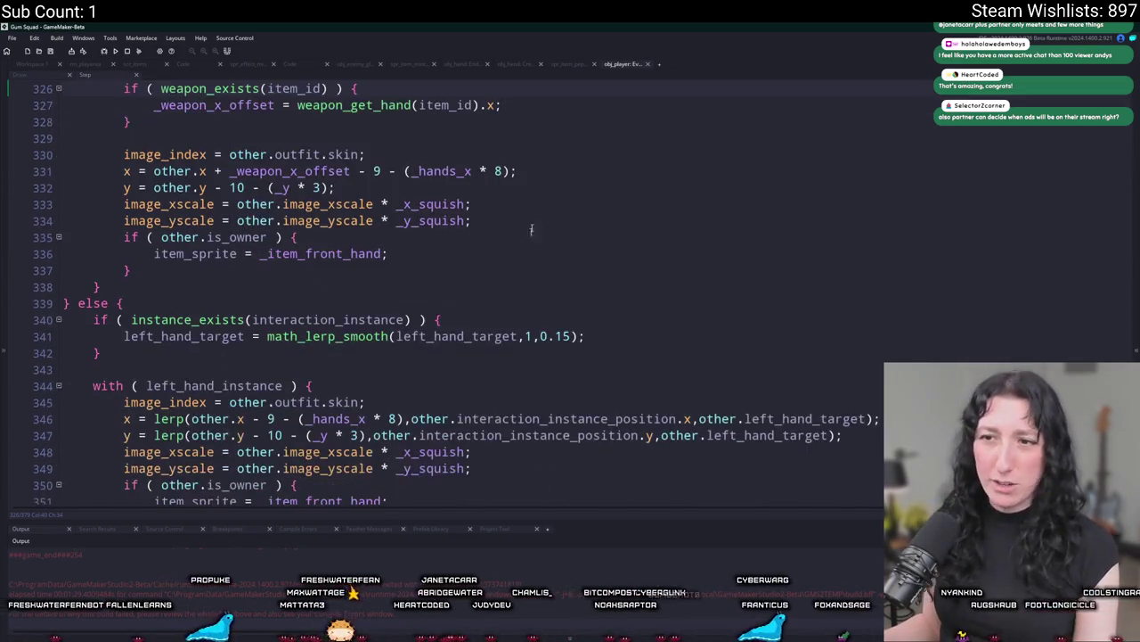
{"action": "key", "text": "F5"}
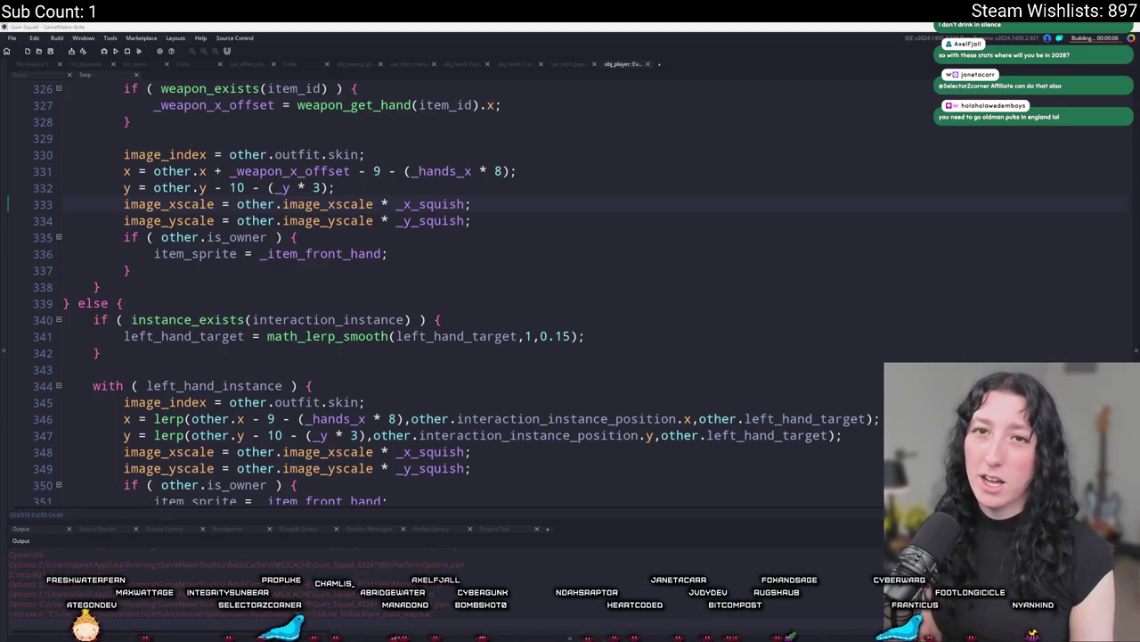
{"action": "key", "text": "alt+Tab"}
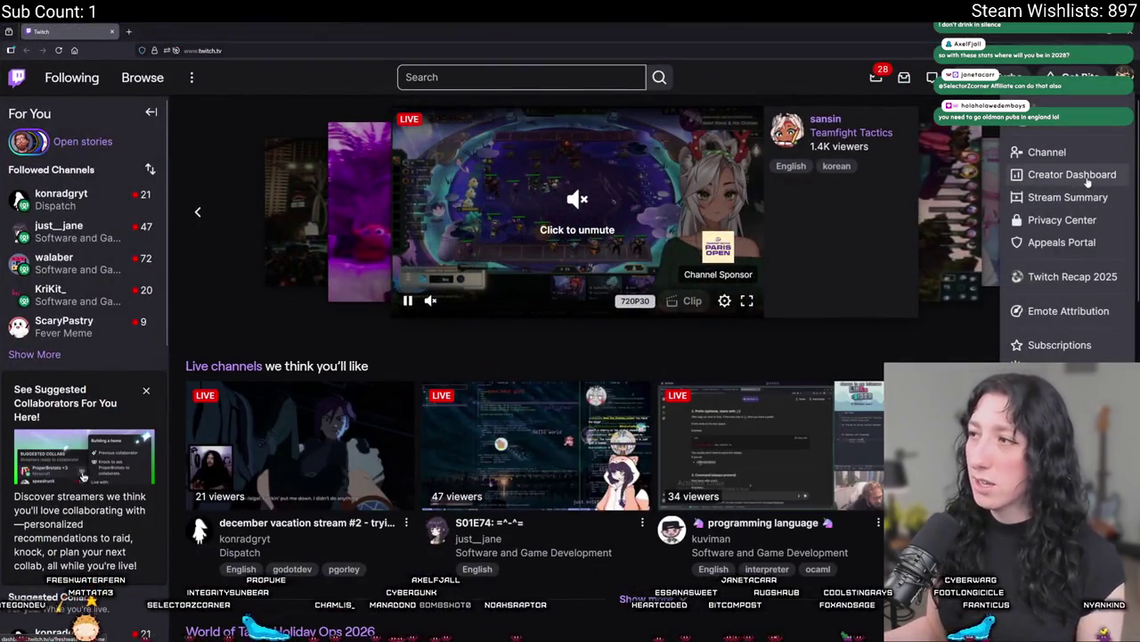
Go from the Creator Dashboard home through Content, Analytics and Achievements to the analytics Overview.
{"action": "left_click", "coordinate": [1071, 175]}
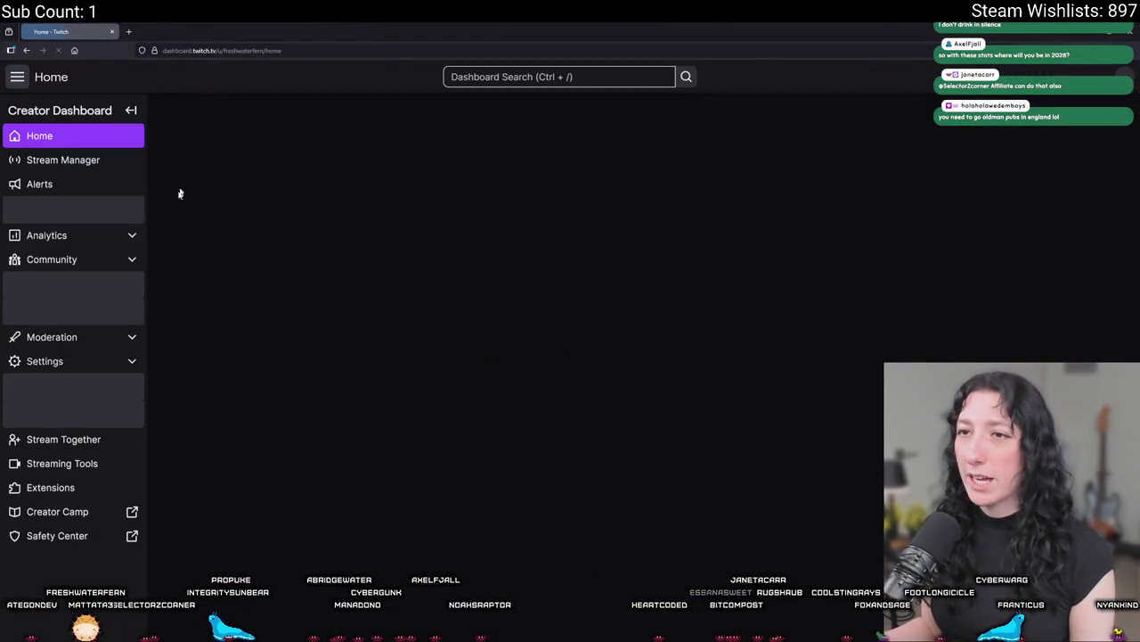
{"action": "left_click", "coordinate": [72, 257]}
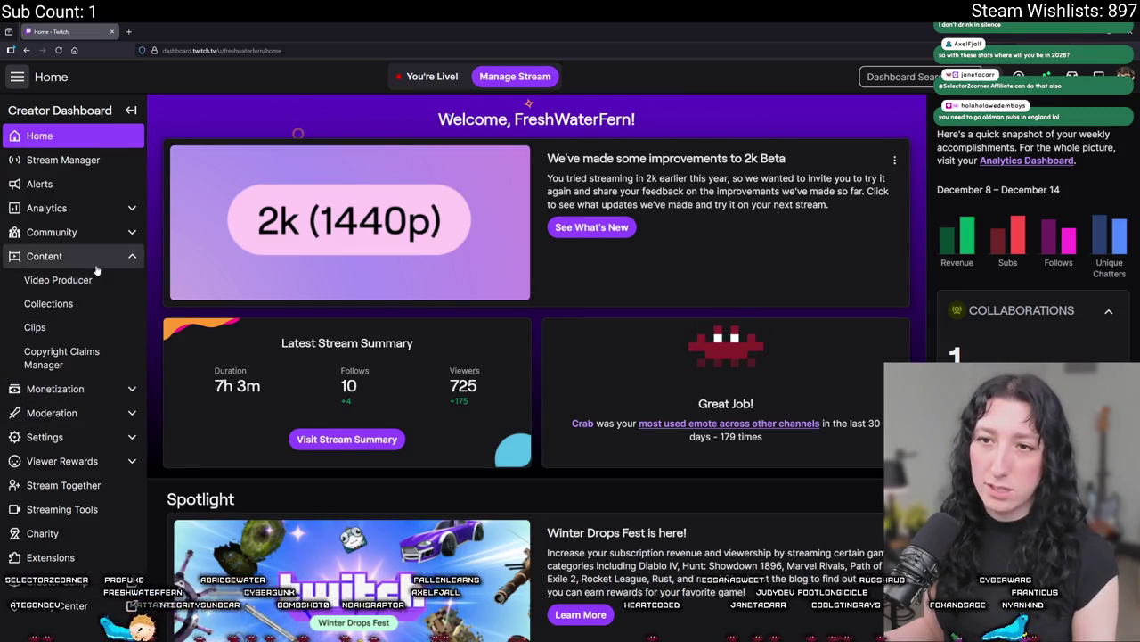
{"action": "left_click", "coordinate": [98, 211]}
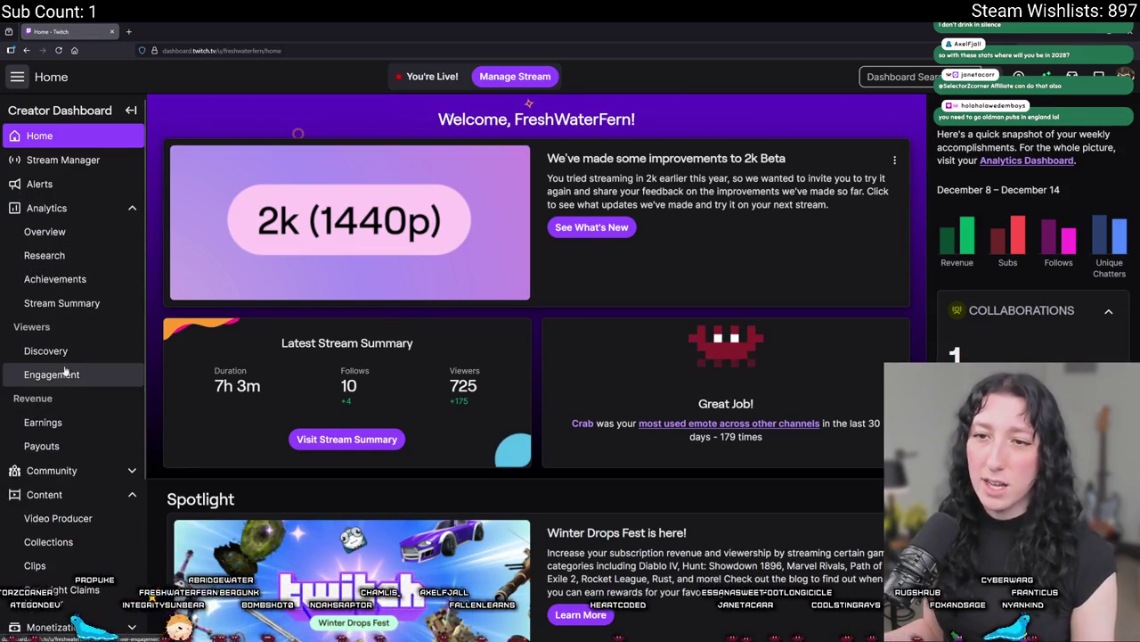
{"action": "left_click", "coordinate": [87, 285]}
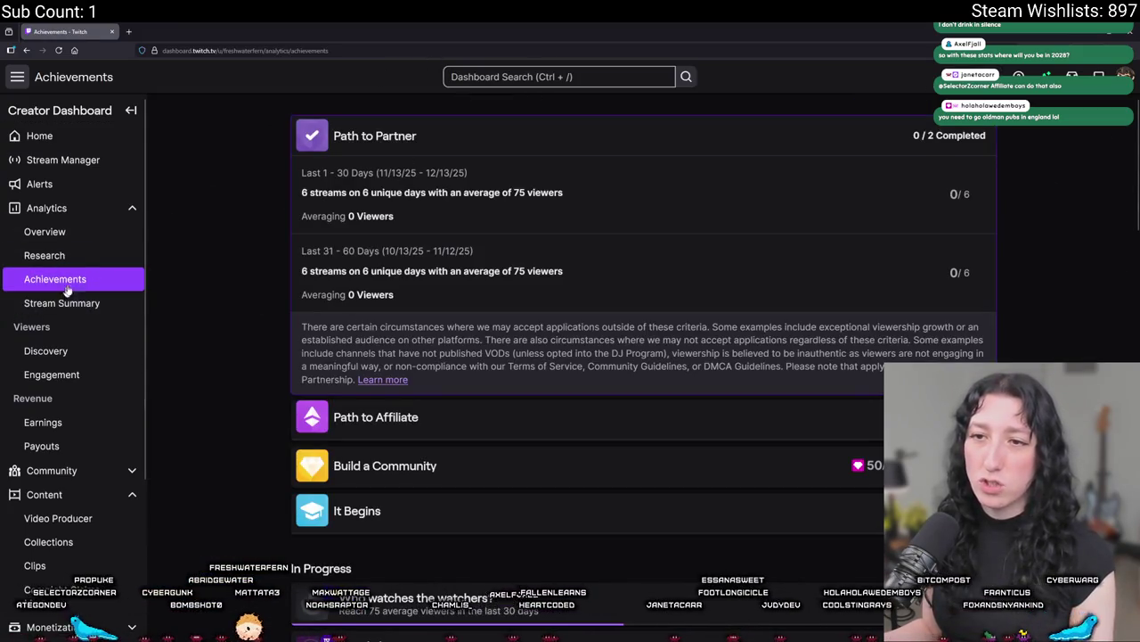
{"action": "left_click", "coordinate": [78, 234]}
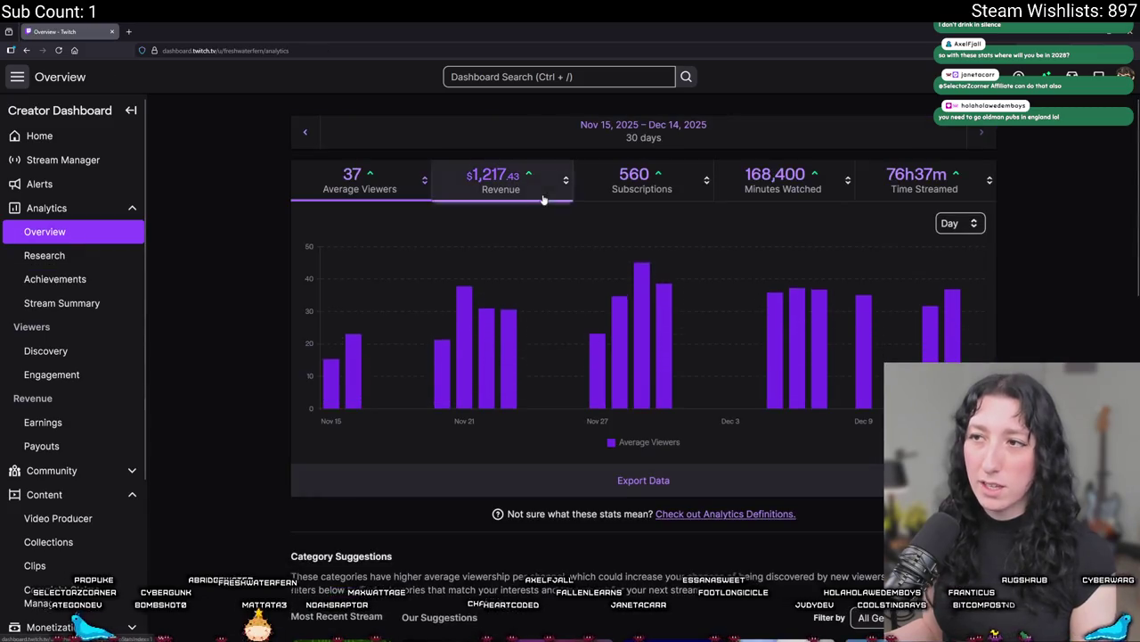
{"action": "left_click", "coordinate": [643, 133]}
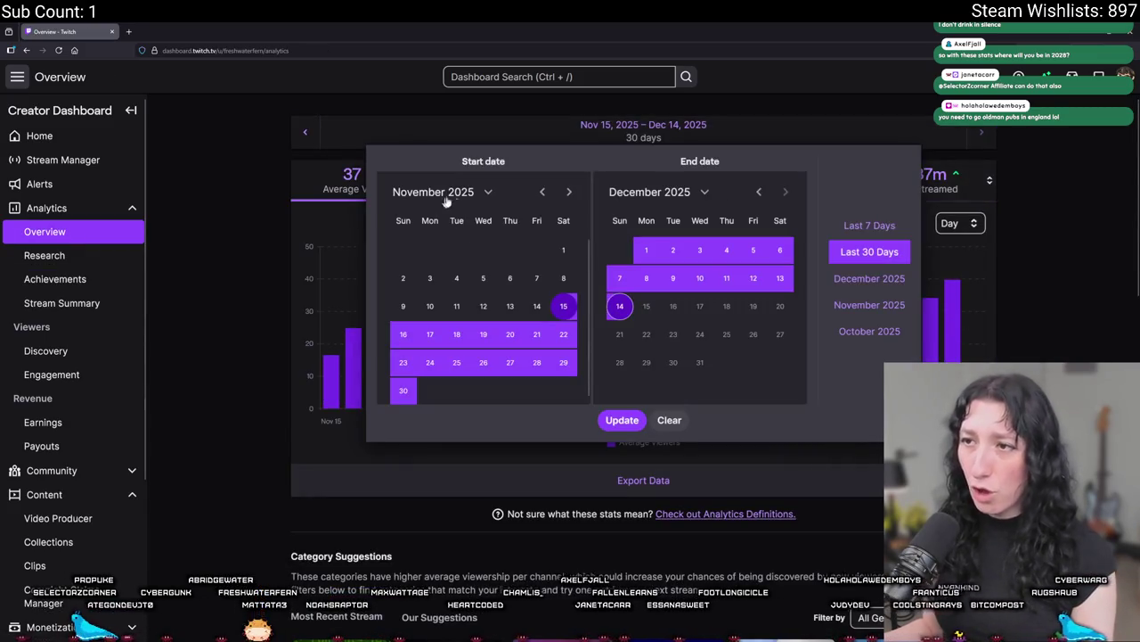
Set the Overview range to Apr 1, 2023 – Dec 14, 2025 and group average viewers by week.
{"action": "left_click", "coordinate": [488, 192]}
{"action": "left_click", "coordinate": [414, 393]}
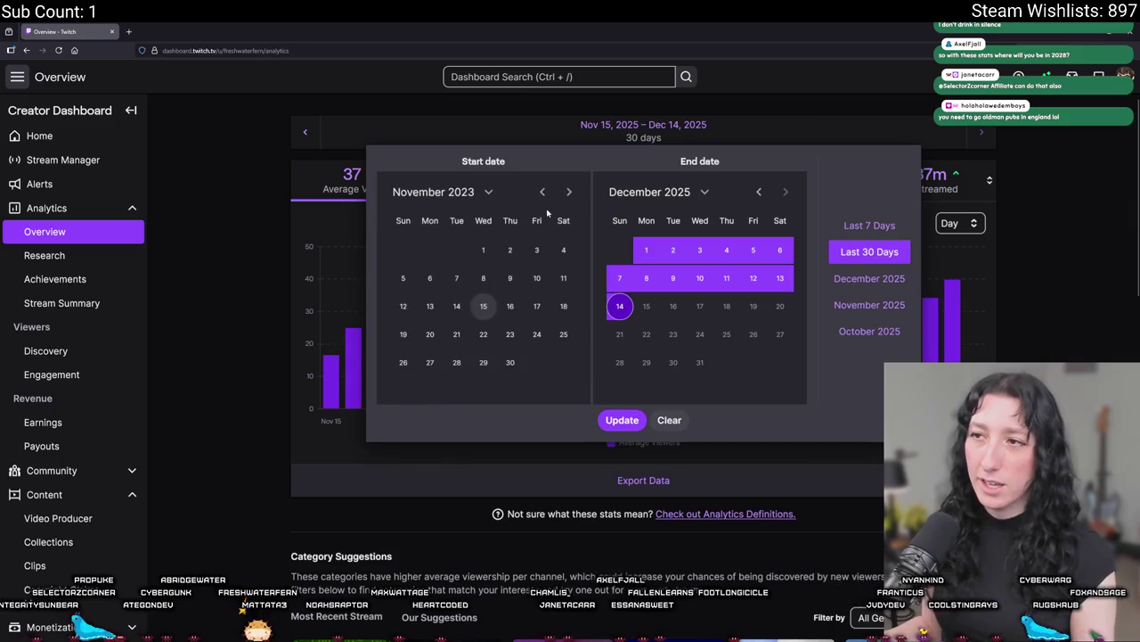
{"action": "left_click", "coordinate": [542, 192]}
{"action": "left_click", "coordinate": [542, 191]}
{"action": "left_click", "coordinate": [542, 192]}
{"action": "left_click", "coordinate": [542, 191]}
{"action": "left_click", "coordinate": [544, 192]}
{"action": "left_click", "coordinate": [543, 193]}
{"action": "left_click", "coordinate": [544, 192]}
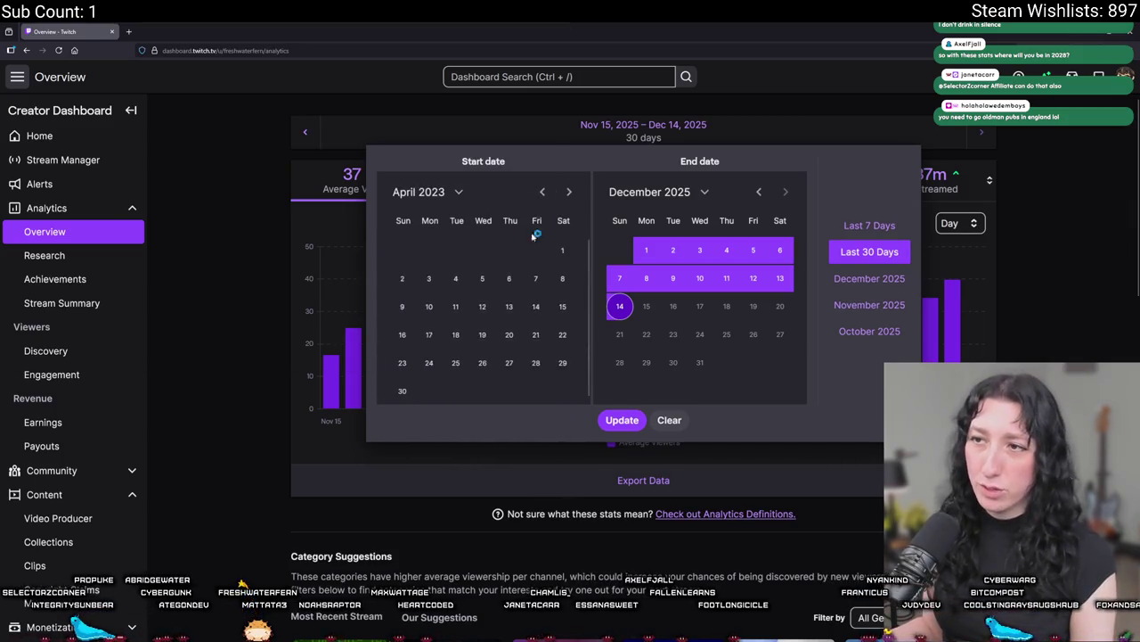
{"action": "left_click", "coordinate": [563, 251]}
{"action": "left_click", "coordinate": [608, 417]}
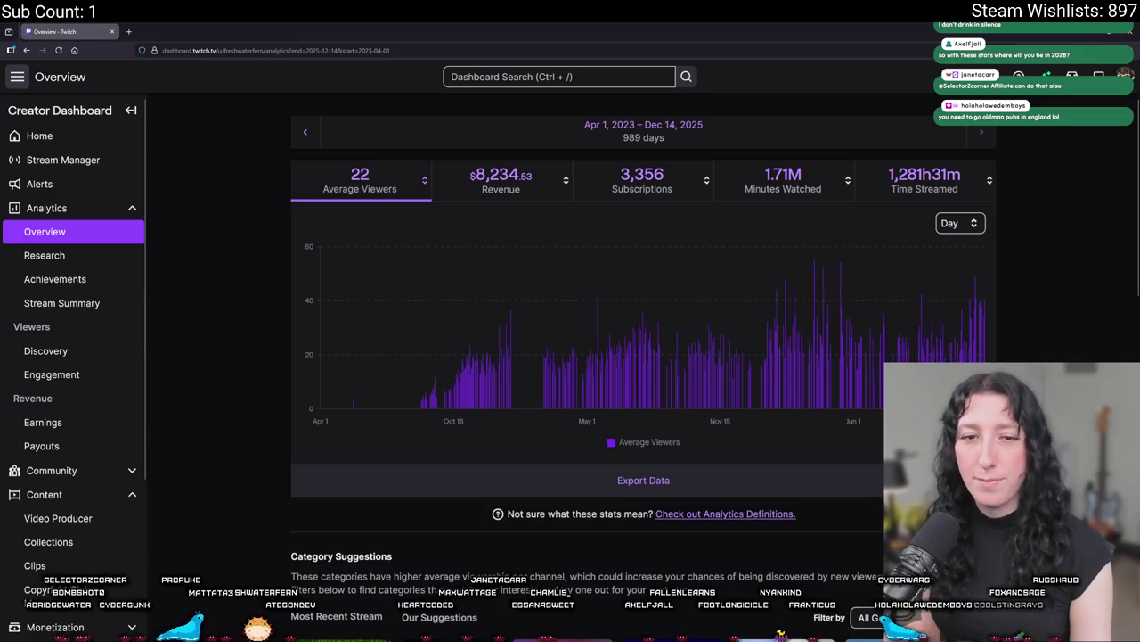
{"action": "left_click", "coordinate": [950, 224]}
{"action": "left_click", "coordinate": [952, 257]}
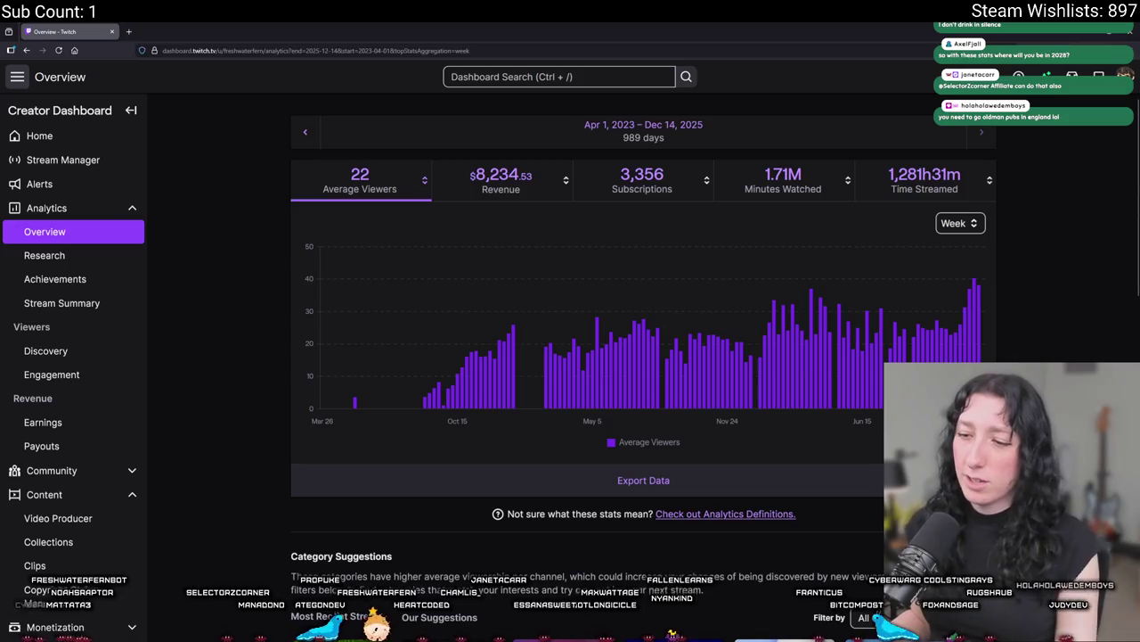
Screenshot the weekly Average Viewers bar chart with Snipping Tool, retaking it until the whole chart fits.
{"action": "key", "text": "super"}
{"action": "type", "text": "snip"}
{"action": "key", "text": "Return"}
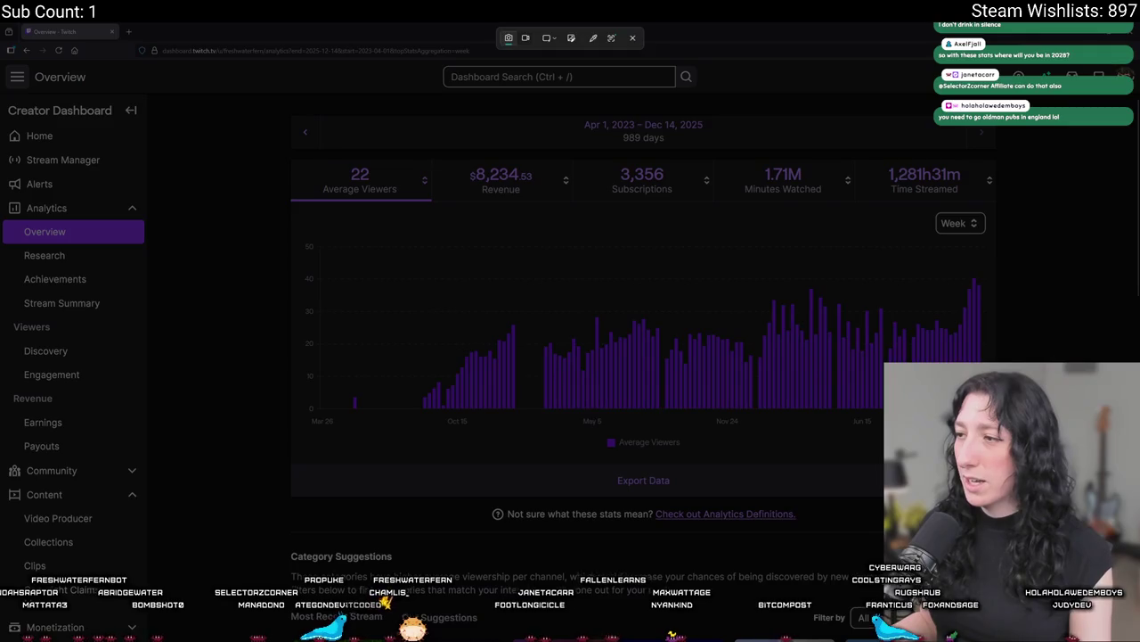
{"action": "mouse_move", "coordinate": [989, 415]}
{"action": "left_mouse_down"}
{"action": "mouse_move", "coordinate": [287, 237]}
{"action": "mouse_move", "coordinate": [297, 238]}
{"action": "left_mouse_up"}
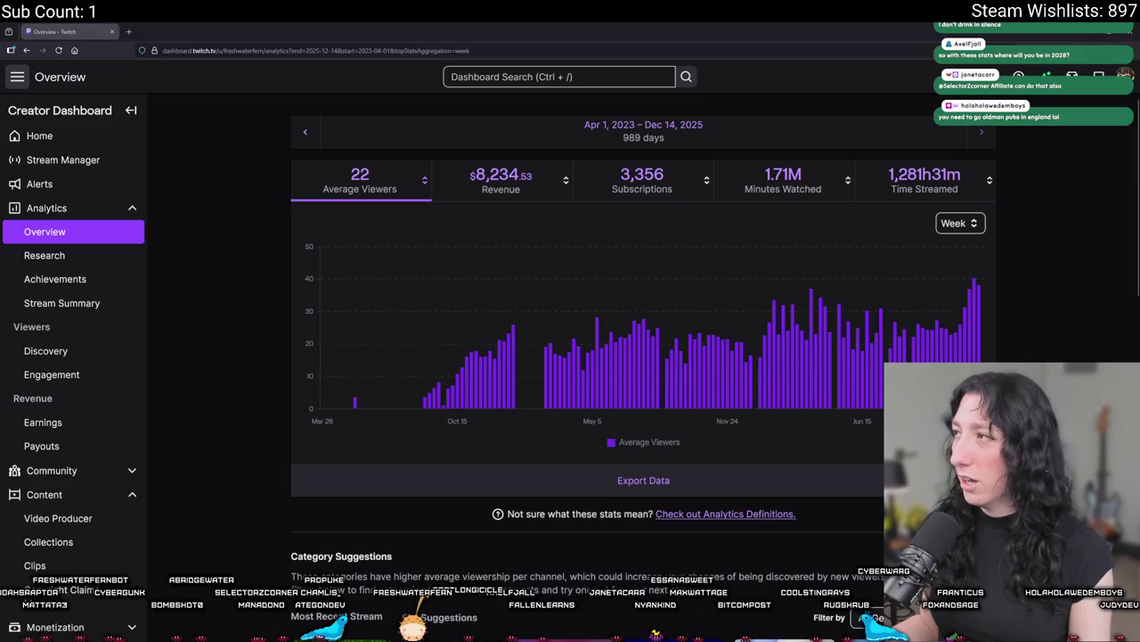
{"action": "key", "text": "super+shift+s"}
{"action": "left_click_drag", "start_coordinate": [989, 425], "coordinate": [408, 218]}
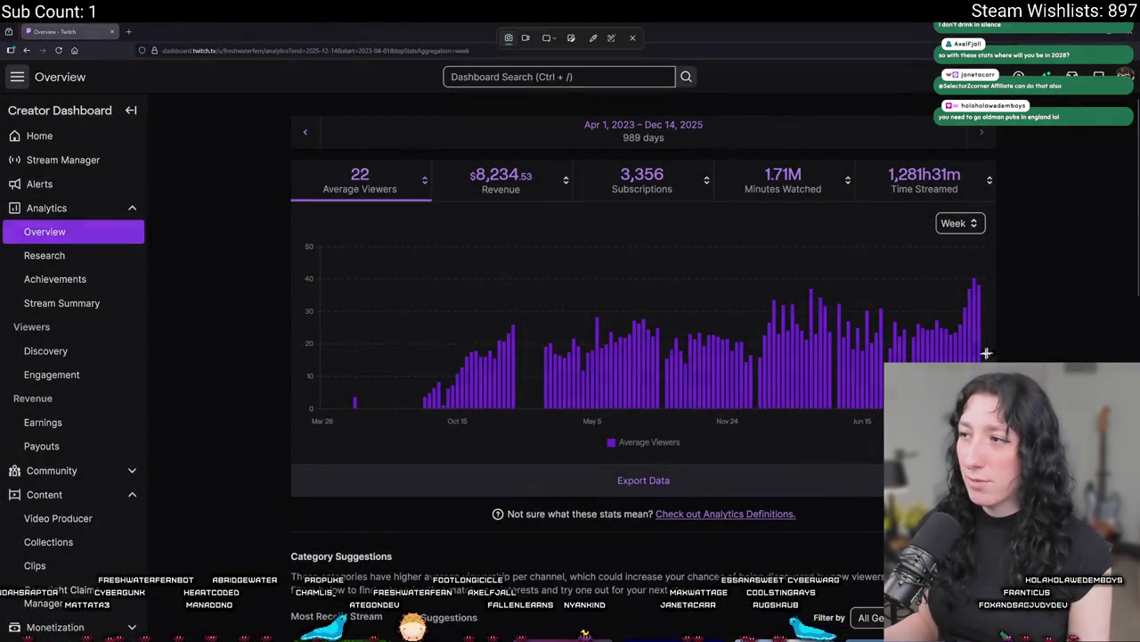
{"action": "key", "text": "super+shift+s"}
{"action": "left_click_drag", "start_coordinate": [985, 429], "coordinate": [299, 237]}
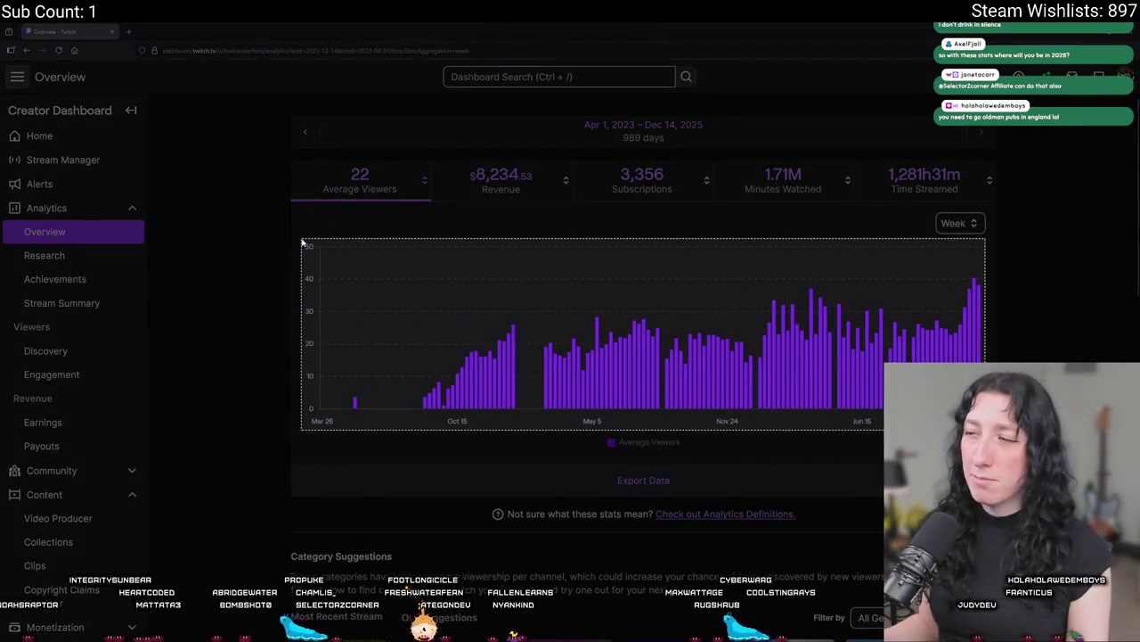
{"action": "left_click_drag", "start_coordinate": [300, 237], "coordinate": [299, 240]}
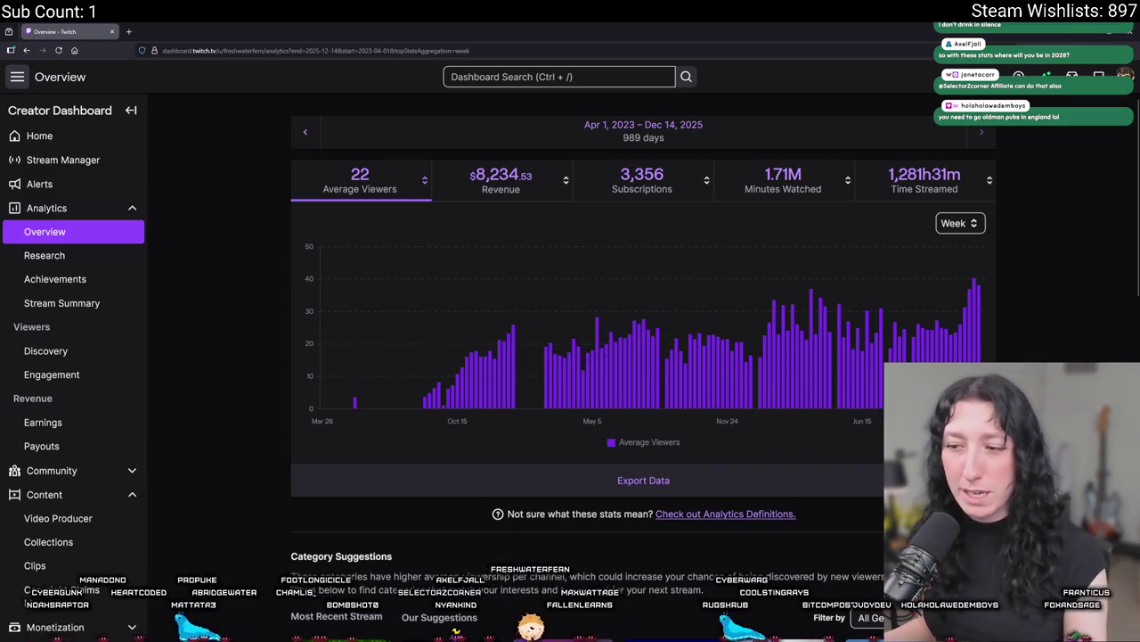
{"action": "key", "text": "alt+Tab"}
Create a new sprite and paste the captured chart screenshot into it.
{"action": "left_click", "coordinate": [9, 37]}
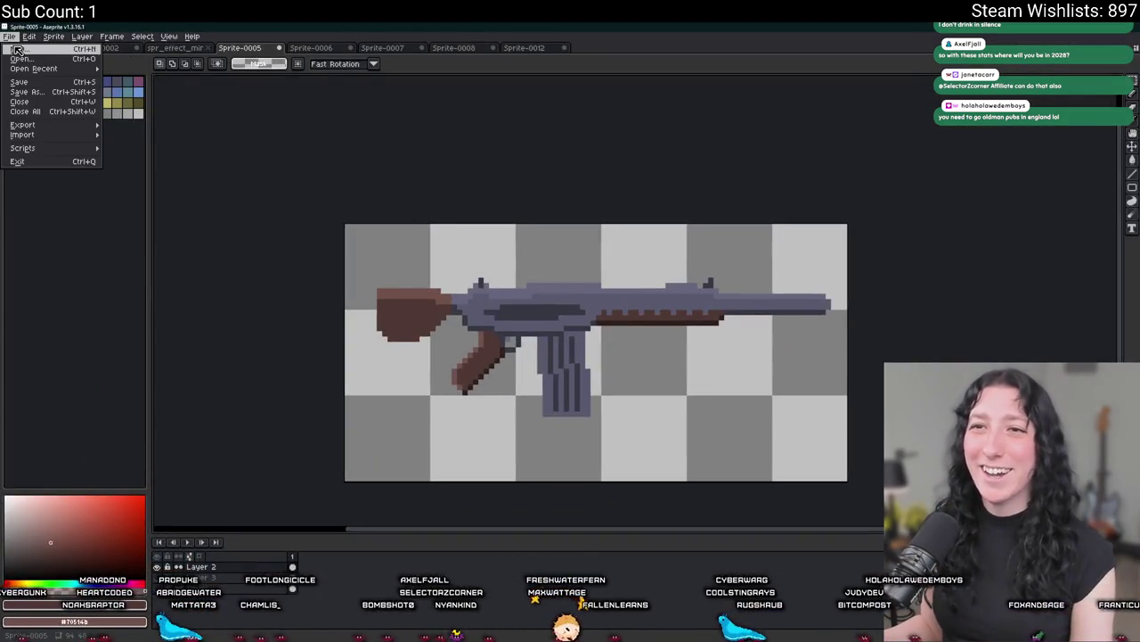
{"action": "left_click", "coordinate": [27, 50]}
{"action": "key", "text": "Return"}
{"action": "key", "text": "ctrl+v"}
{"action": "scroll", "coordinate": [420, 218], "scroll_direction": "up", "scroll_amount": 4}
{"action": "scroll", "coordinate": [402, 246], "scroll_direction": "down", "scroll_amount": 2}
{"action": "scroll", "coordinate": [493, 279], "scroll_direction": "up", "scroll_amount": 2}
Marquee-select the tallest bars of the pasted chart to inspect them.
{"action": "mouse_move", "coordinate": [461, 174]}
{"action": "left_mouse_down"}
{"action": "mouse_move", "coordinate": [468, 316]}
{"action": "mouse_move", "coordinate": [505, 483]}
{"action": "left_mouse_up"}
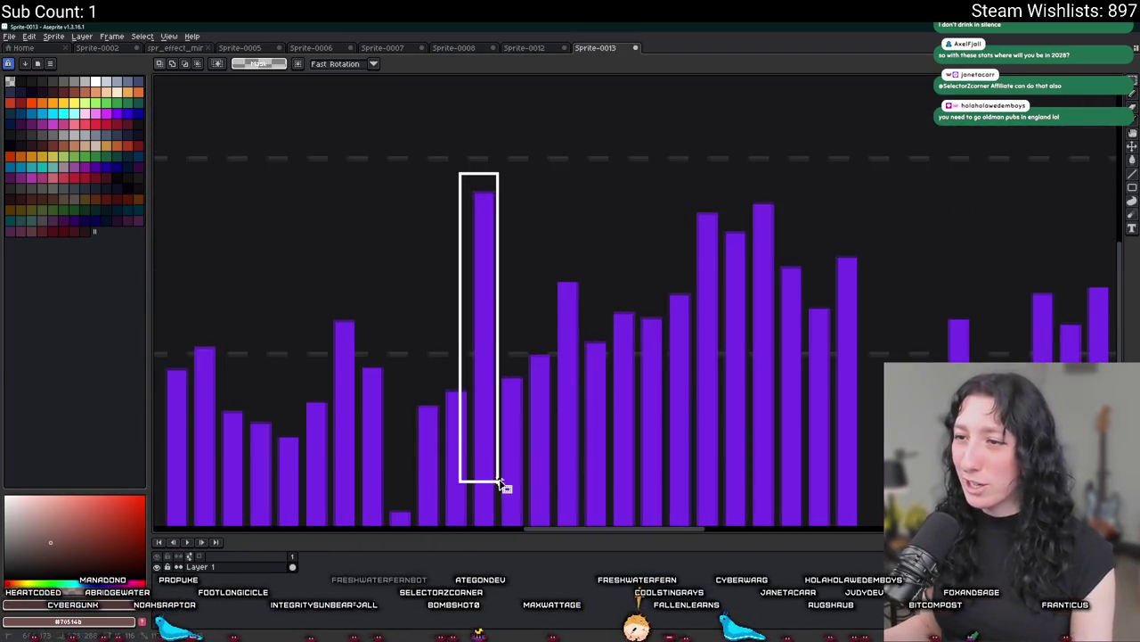
{"action": "scroll", "coordinate": [614, 341], "scroll_direction": "right", "scroll_amount": 3}
{"action": "scroll", "coordinate": [519, 334], "scroll_direction": "left", "scroll_amount": 6}
{"action": "scroll", "coordinate": [461, 329], "scroll_direction": "down", "scroll_amount": 1}
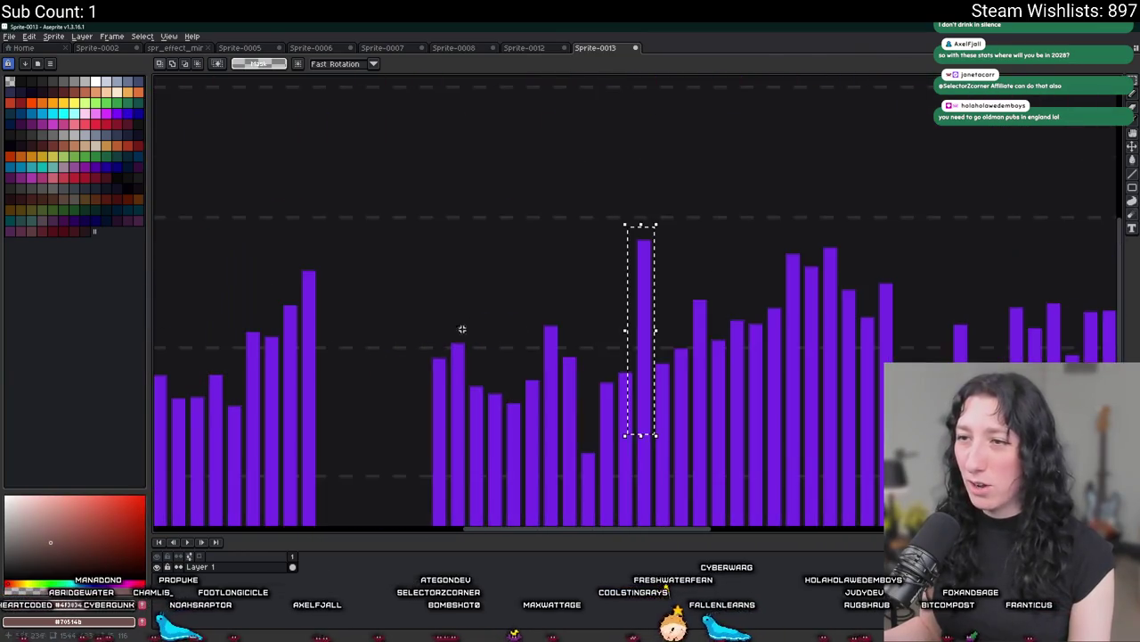
{"action": "scroll", "coordinate": [718, 274], "scroll_direction": "down", "scroll_amount": 2}
{"action": "left_click_drag", "start_coordinate": [629, 267], "coordinate": [610, 392]}
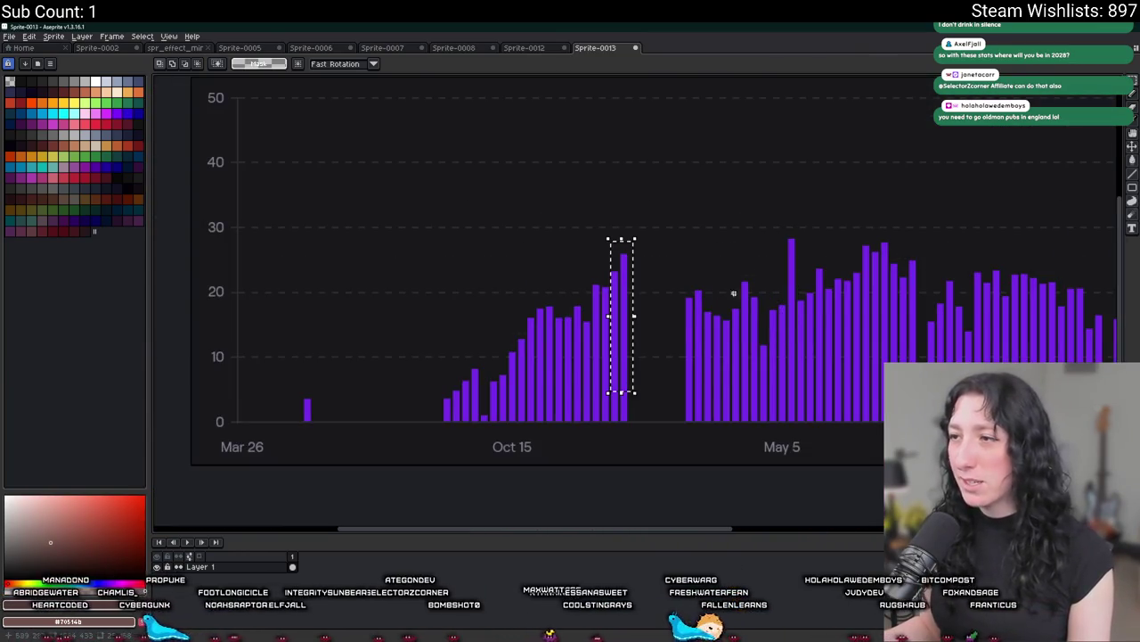
{"action": "left_click", "coordinate": [896, 313]}
{"action": "scroll", "coordinate": [754, 311], "scroll_direction": "right", "scroll_amount": 4}
{"action": "scroll", "coordinate": [547, 300], "scroll_direction": "right", "scroll_amount": 5}
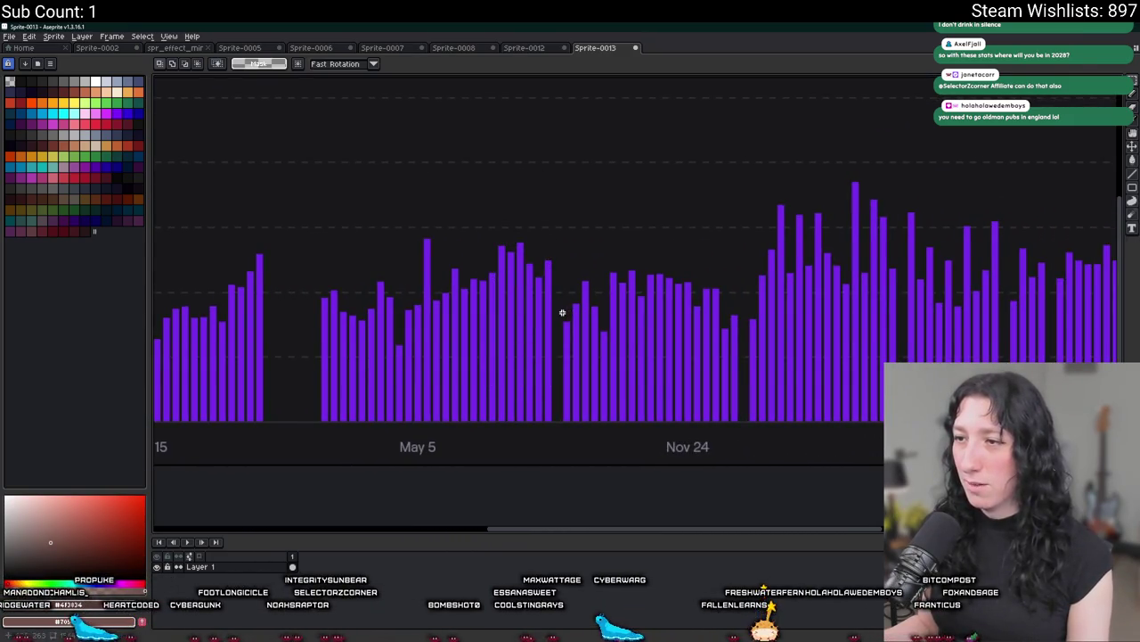
Select groups of lower bars before Nov 24 and Jun 15, then clear the selection.
{"action": "left_click_drag", "start_coordinate": [559, 285], "coordinate": [743, 412]}
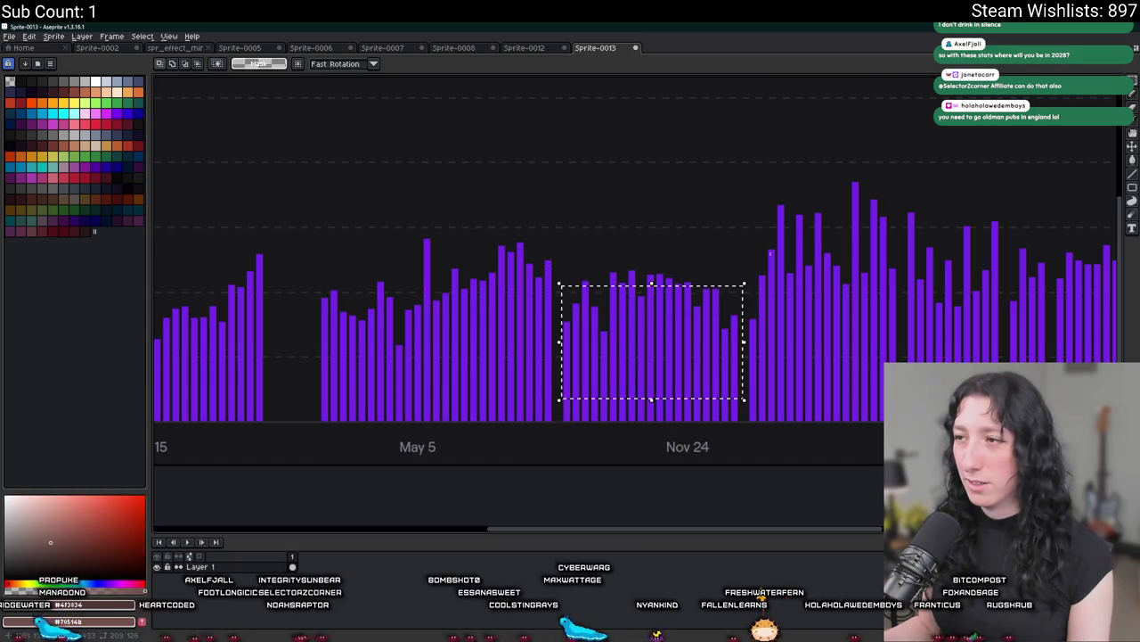
{"action": "scroll", "coordinate": [743, 413], "scroll_direction": "right", "scroll_amount": 3}
{"action": "left_click_drag", "start_coordinate": [512, 159], "coordinate": [593, 294]}
{"action": "left_click_drag", "start_coordinate": [642, 204], "coordinate": [739, 389]}
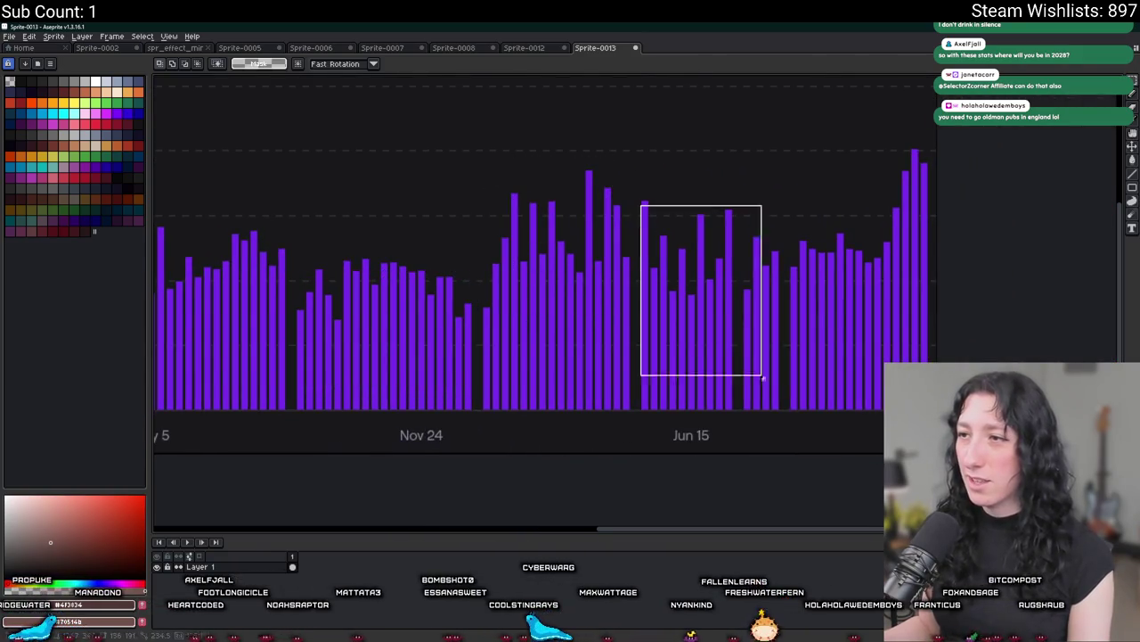
{"action": "scroll", "coordinate": [751, 382], "scroll_direction": "right", "scroll_amount": 3}
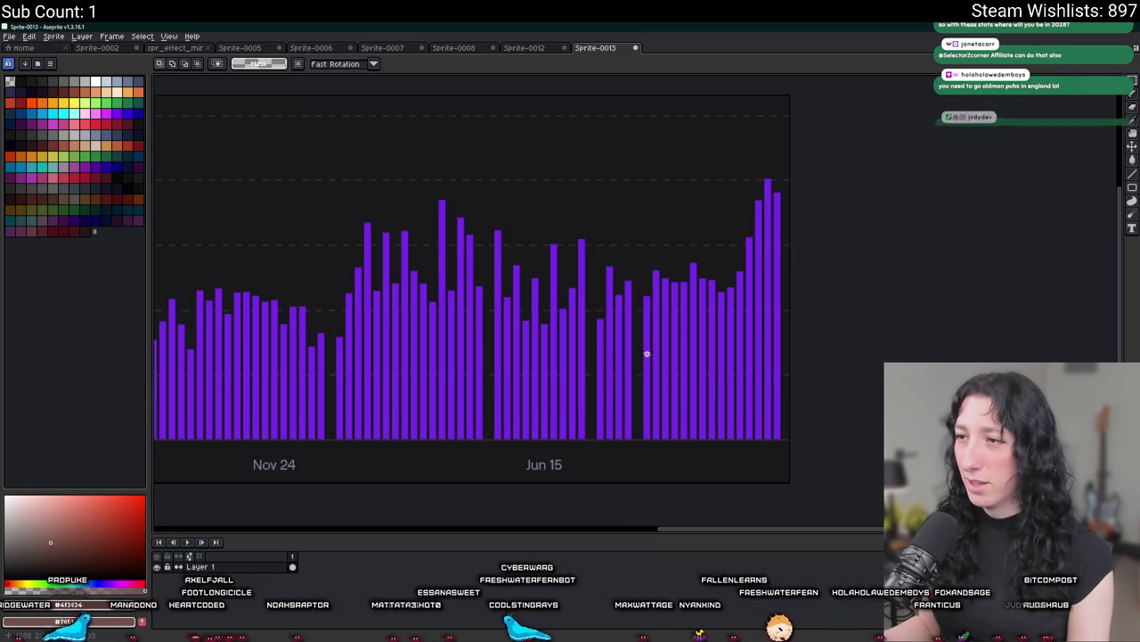
{"action": "left_click_drag", "start_coordinate": [643, 351], "coordinate": [734, 256]}
{"action": "left_click_drag", "start_coordinate": [790, 166], "coordinate": [748, 392]}
{"action": "key", "text": "ctrl+d"}
Paste the newer, wider chart capture showing the May 5–Jun 15 date labels.
{"action": "key", "text": "ctrl+v"}
{"action": "scroll", "coordinate": [678, 278], "scroll_direction": "up", "scroll_amount": 1}
{"action": "scroll", "coordinate": [856, 241], "scroll_direction": "up", "scroll_amount": 1}
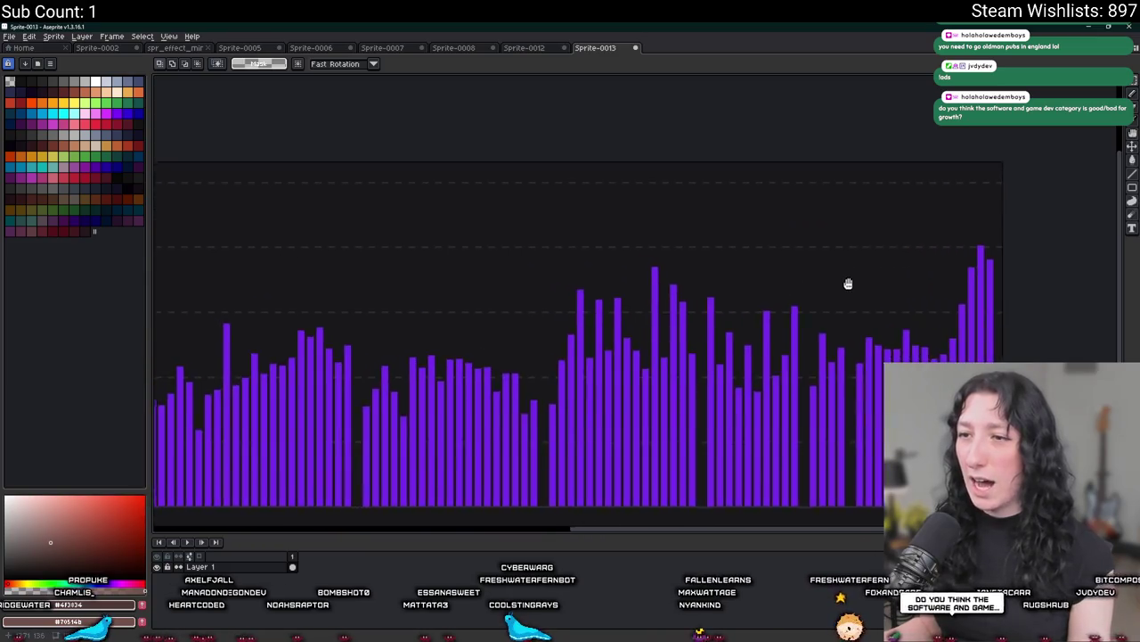
{"action": "scroll", "coordinate": [847, 283], "scroll_direction": "up", "scroll_amount": 1}
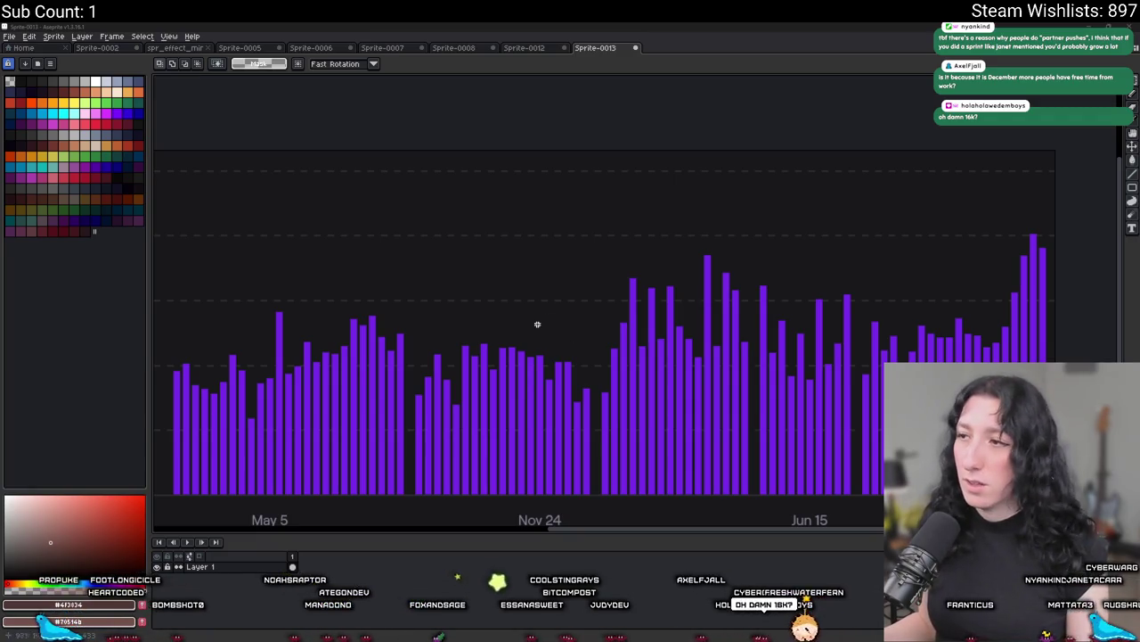
{"action": "scroll", "coordinate": [725, 267], "scroll_direction": "down", "scroll_amount": 2}
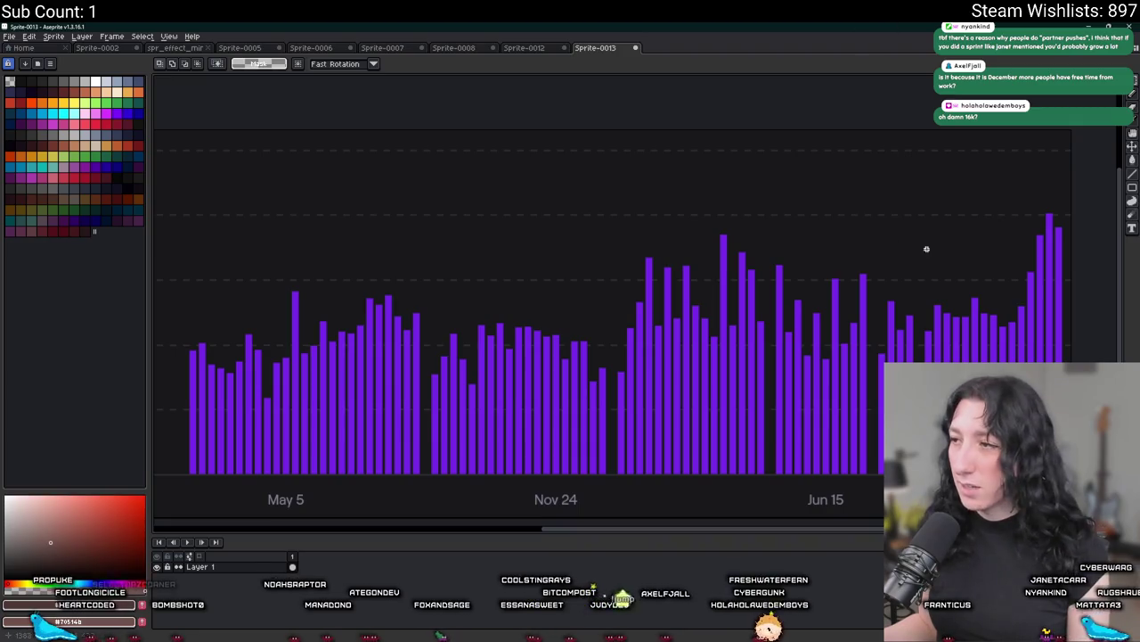
Select the left group of bars and try shifting them right, then cancel and deselect.
{"action": "left_click_drag", "start_coordinate": [927, 249], "coordinate": [979, 231]}
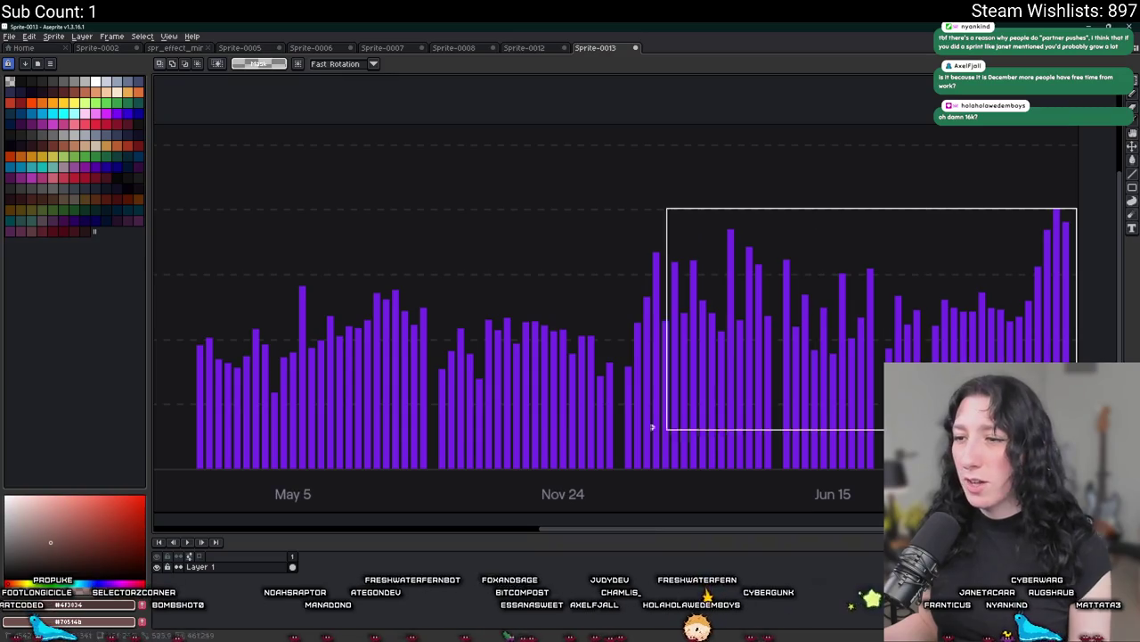
{"action": "left_click_drag", "start_coordinate": [1059, 305], "coordinate": [191, 467]}
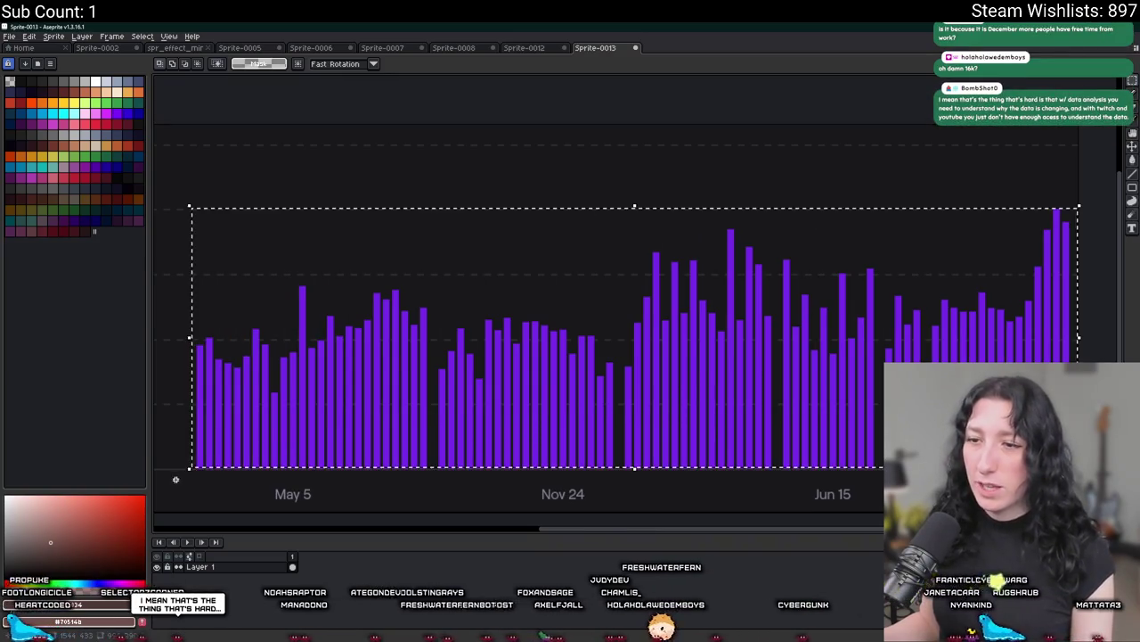
{"action": "left_click", "coordinate": [185, 478]}
{"action": "left_click_drag", "start_coordinate": [198, 465], "coordinate": [428, 285]}
{"action": "left_click", "coordinate": [392, 381]}
{"action": "left_click_drag", "start_coordinate": [393, 382], "coordinate": [624, 386]}
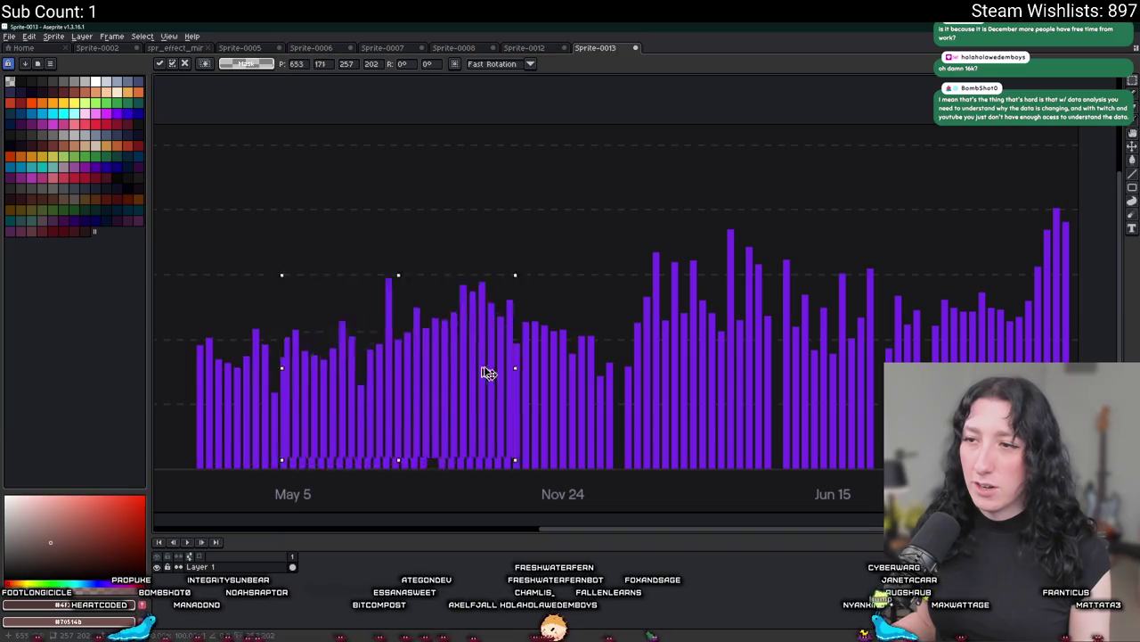
{"action": "key", "text": "Escape"}
{"action": "key", "text": "ctrl+d"}
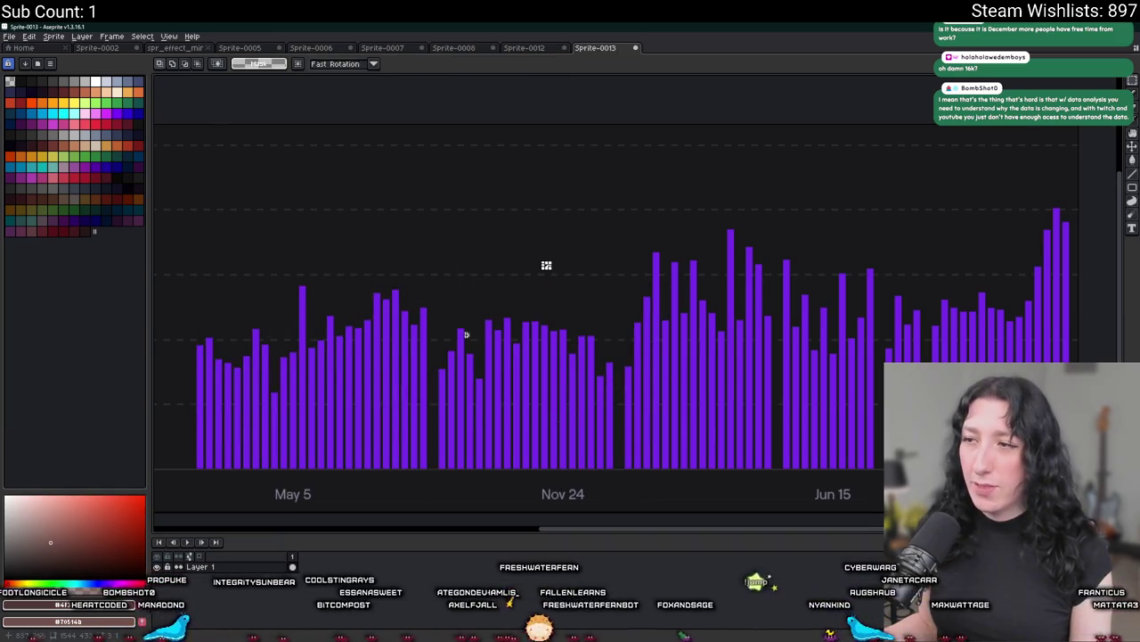
Draw a white horizontal line across the bars at roughly the typical bar height.
{"action": "left_click_drag", "start_coordinate": [228, 340], "coordinate": [907, 341]}
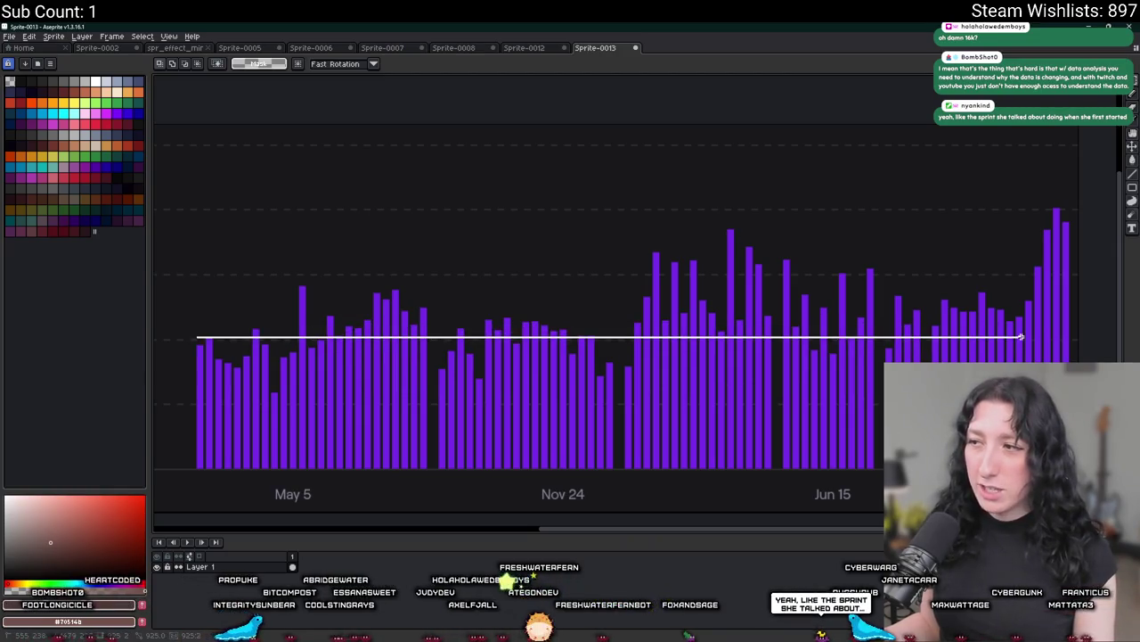
{"action": "left_click_drag", "start_coordinate": [1021, 321], "coordinate": [176, 319]}
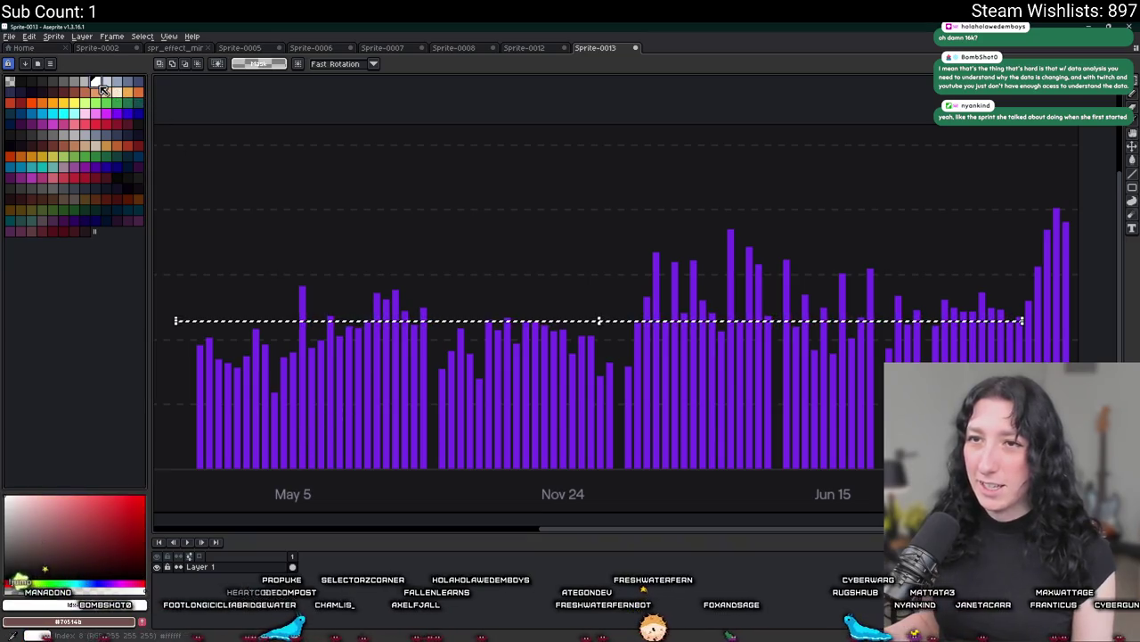
{"action": "scroll", "coordinate": [199, 331], "scroll_direction": "up", "scroll_amount": 4}
{"action": "key", "text": "g"}
Scroll and pan across the chart, then close the Sprite-0013 chart sprite.
{"action": "scroll", "coordinate": [252, 317], "scroll_direction": "down", "scroll_amount": 2}
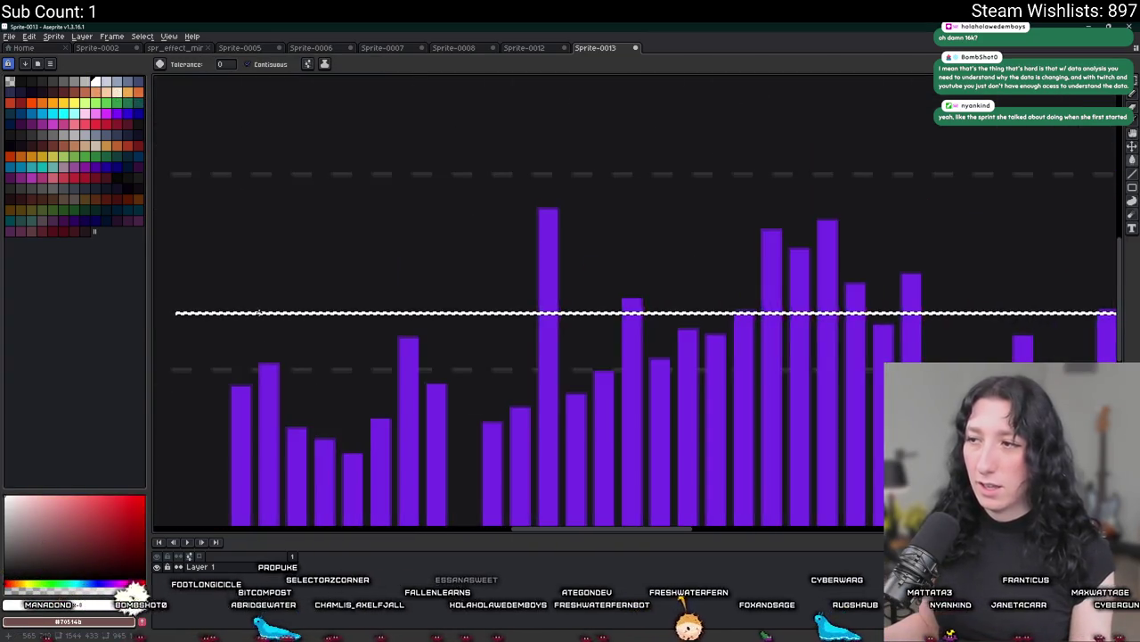
{"action": "scroll", "coordinate": [259, 312], "scroll_direction": "down", "scroll_amount": 2}
{"action": "scroll", "coordinate": [266, 308], "scroll_direction": "down", "scroll_amount": 1}
{"action": "scroll", "coordinate": [265, 307], "scroll_direction": "down", "scroll_amount": 1}
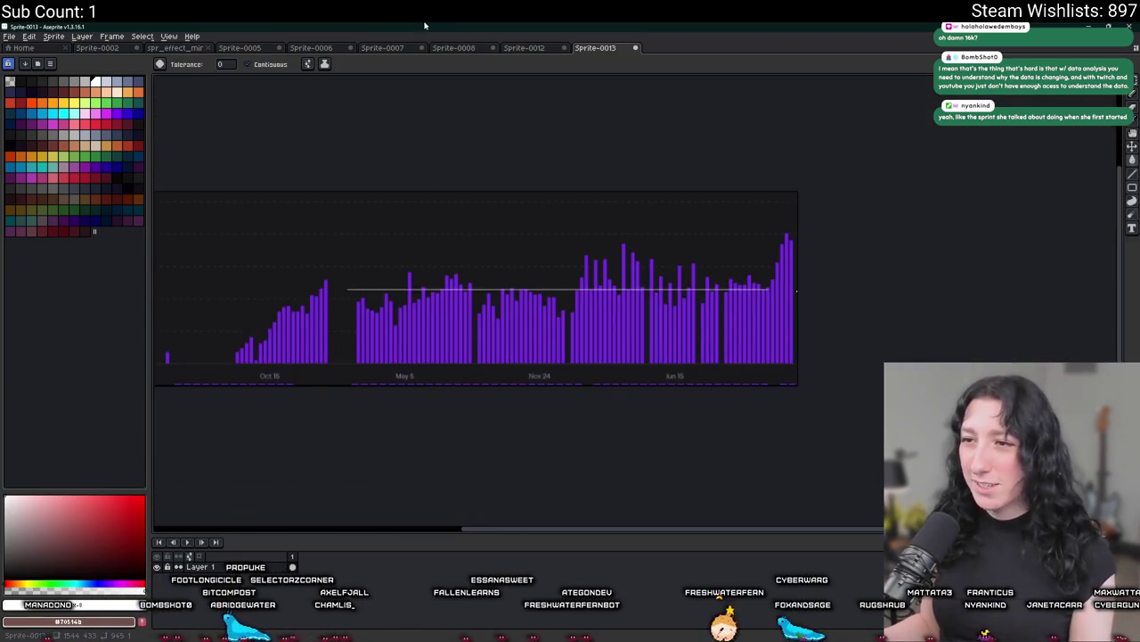
{"action": "scroll", "coordinate": [400, 258], "scroll_direction": "up", "scroll_amount": 1}
{"action": "mouse_move", "coordinate": [315, 206]}
{"action": "left_mouse_down"}
{"action": "mouse_move", "coordinate": [339, 234]}
{"action": "mouse_move", "coordinate": [395, 252]}
{"action": "left_mouse_up"}
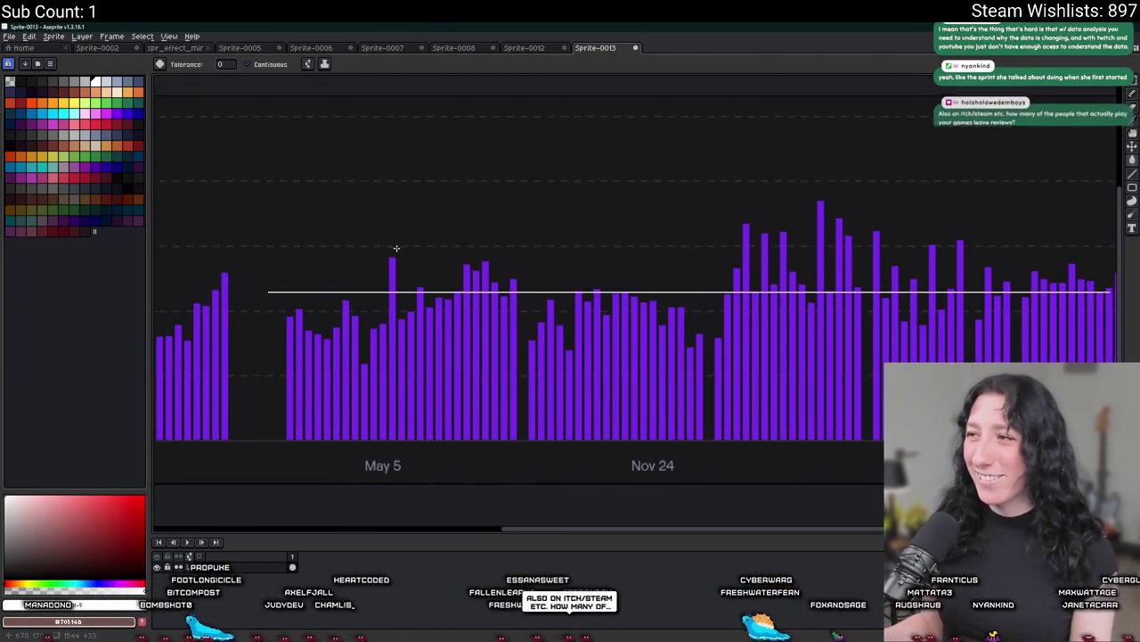
{"action": "scroll", "coordinate": [380, 339], "scroll_direction": "down", "scroll_amount": 2}
{"action": "scroll", "coordinate": [379, 339], "scroll_direction": "up", "scroll_amount": 2}
{"action": "key", "text": "ctrl+w"}
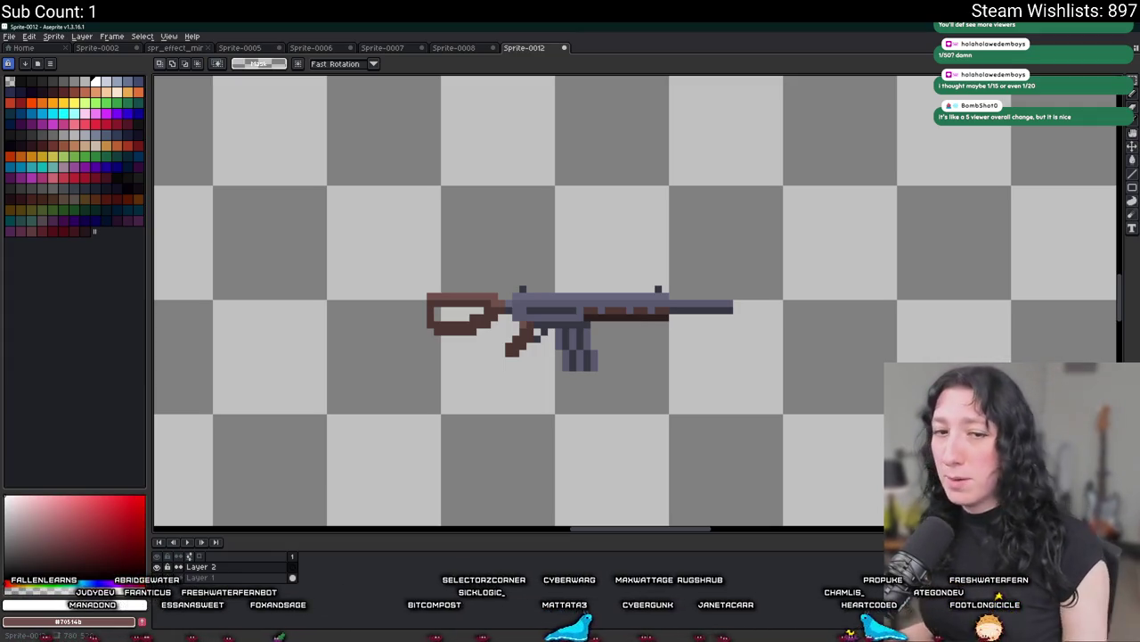
Close Sprite-0007, Sprite-0008 and Sprite-0012 without saving.
{"action": "scroll", "coordinate": [344, 203], "scroll_direction": "down", "scroll_amount": 3}
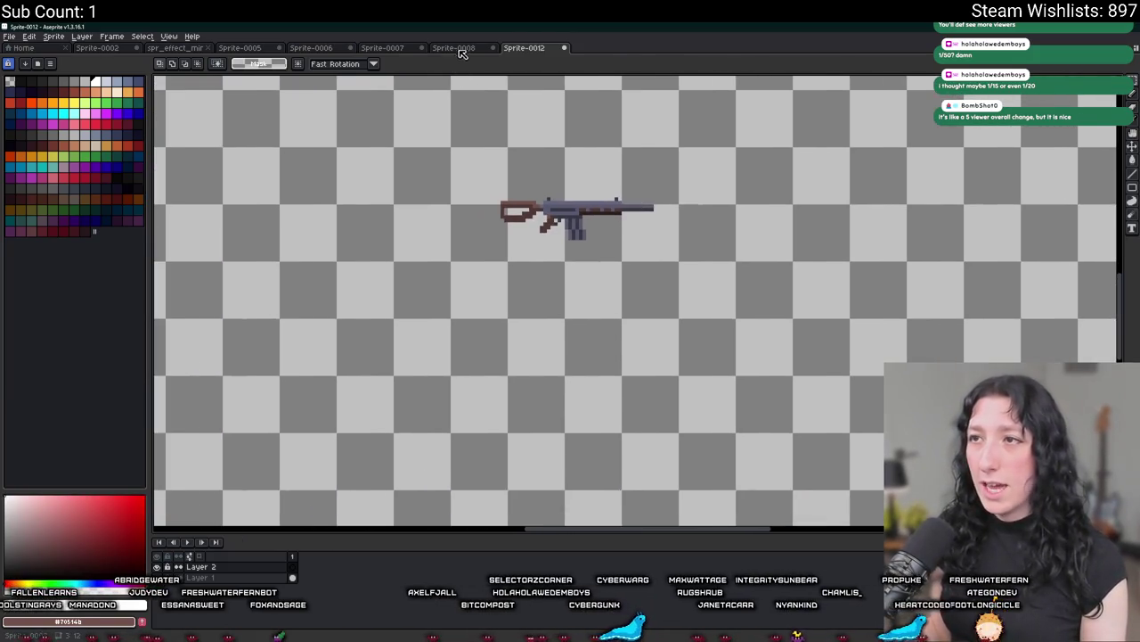
{"action": "left_click", "coordinate": [457, 47]}
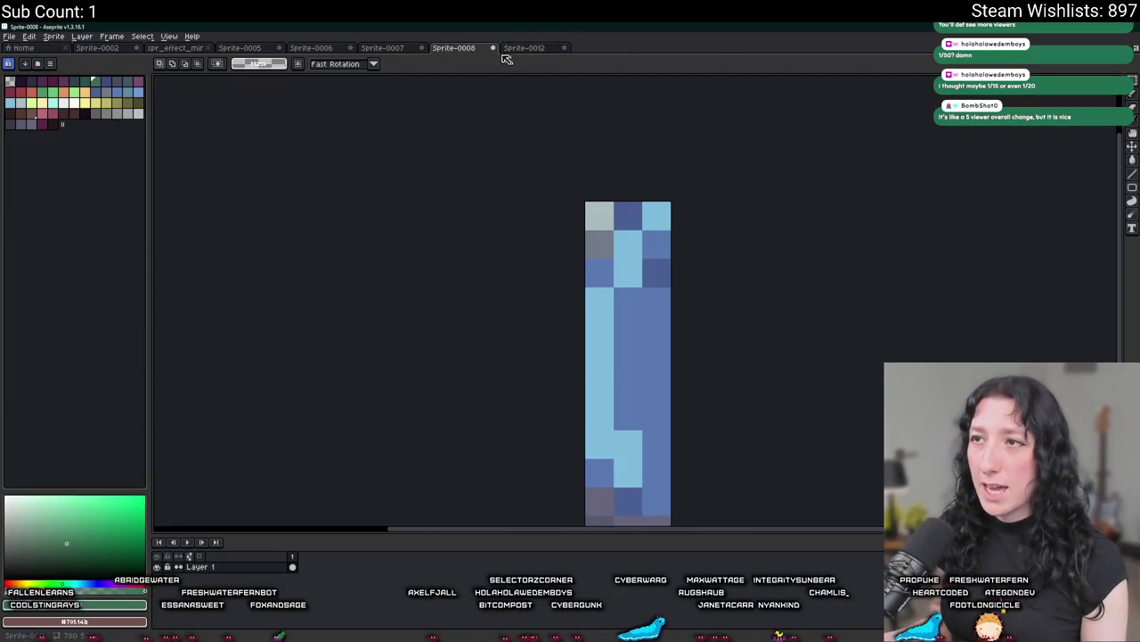
{"action": "middle_click", "coordinate": [401, 49]}
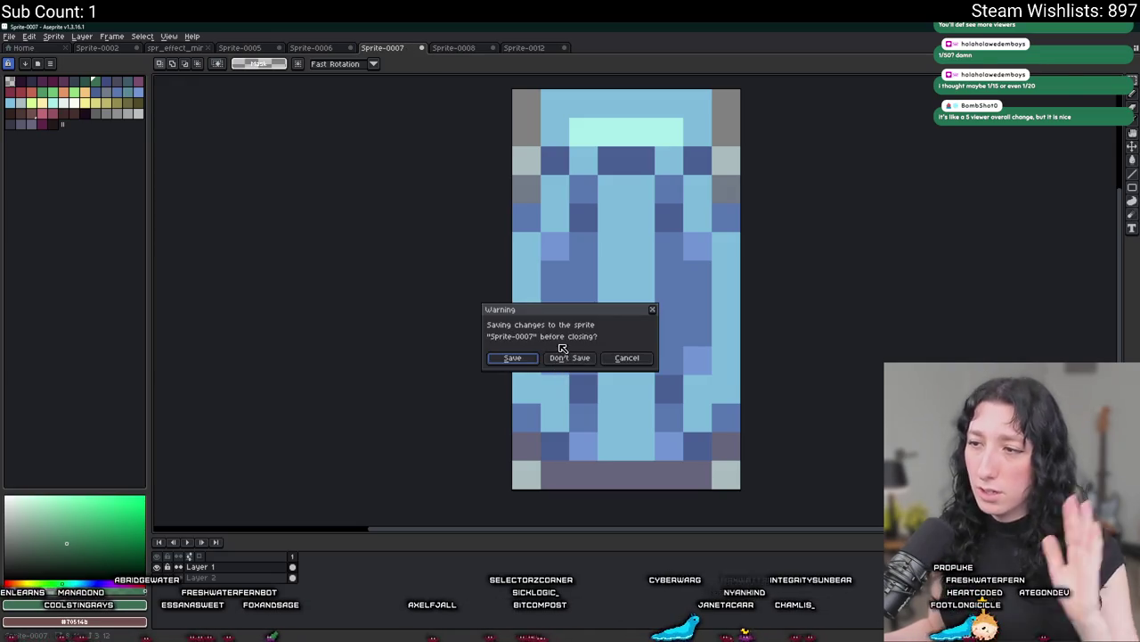
{"action": "left_click", "coordinate": [569, 357]}
{"action": "key", "text": "ctrl+w"}
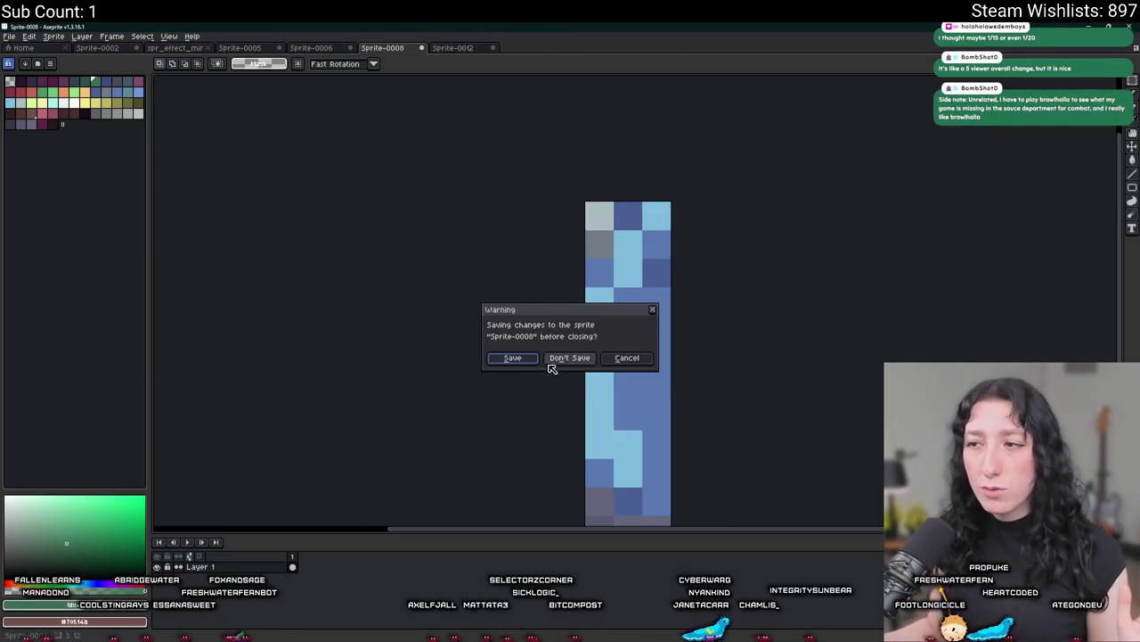
{"action": "left_click", "coordinate": [554, 359]}
{"action": "key", "text": "ctrl+w"}
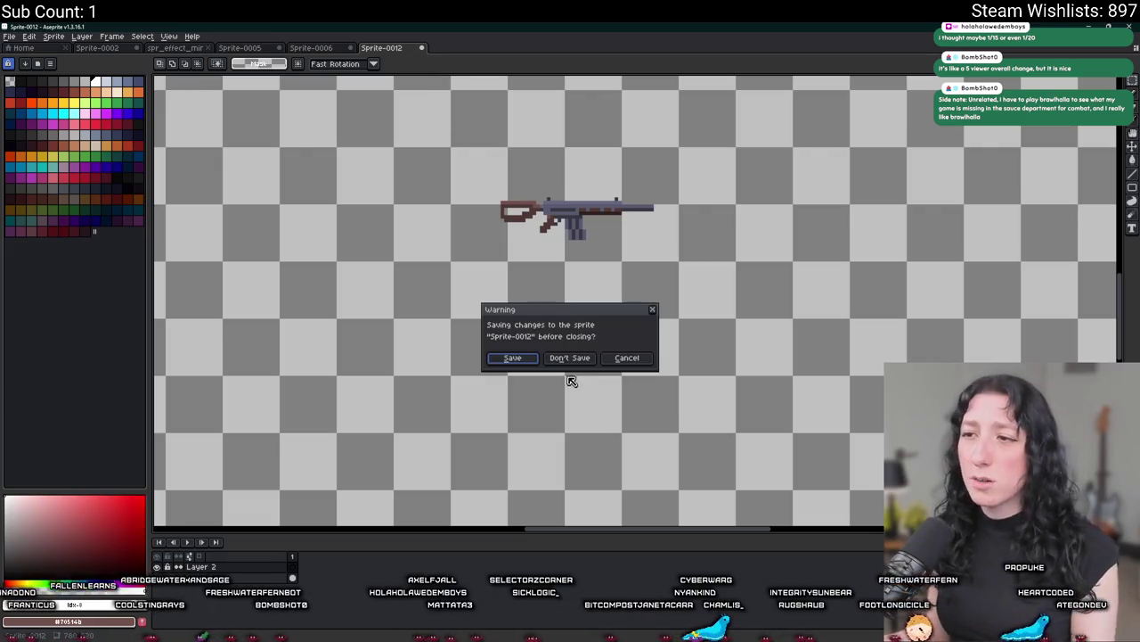
{"action": "left_click", "coordinate": [569, 357]}
Close Sprite-0006, Sprite-0005, the Home page and Sprite-0002 without saving.
{"action": "middle_click", "coordinate": [316, 50]}
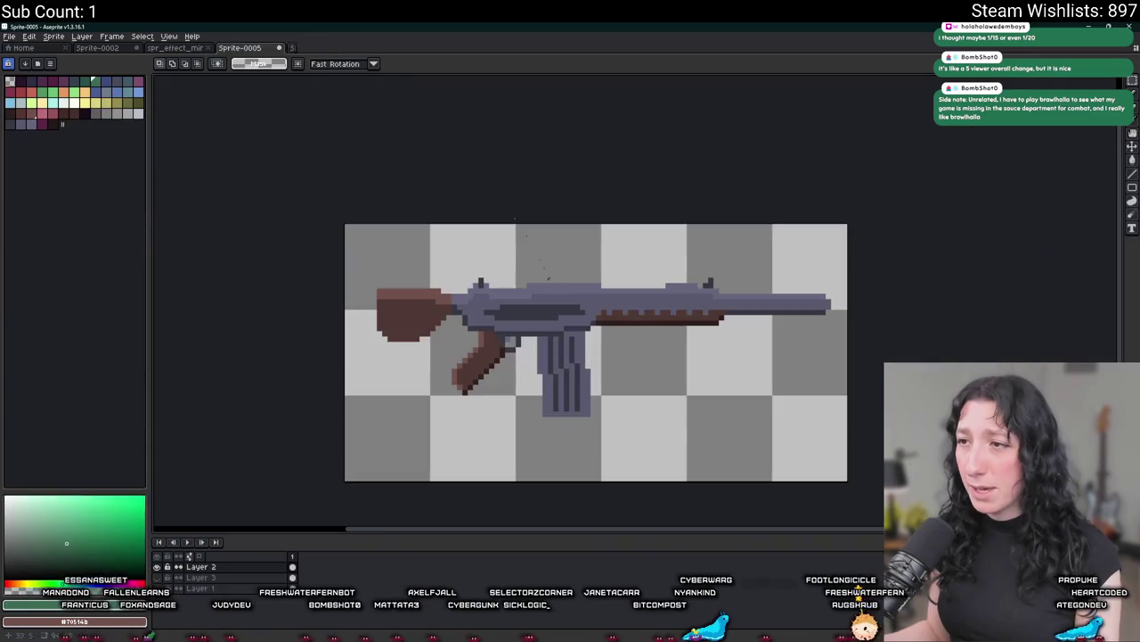
{"action": "left_click", "coordinate": [569, 357]}
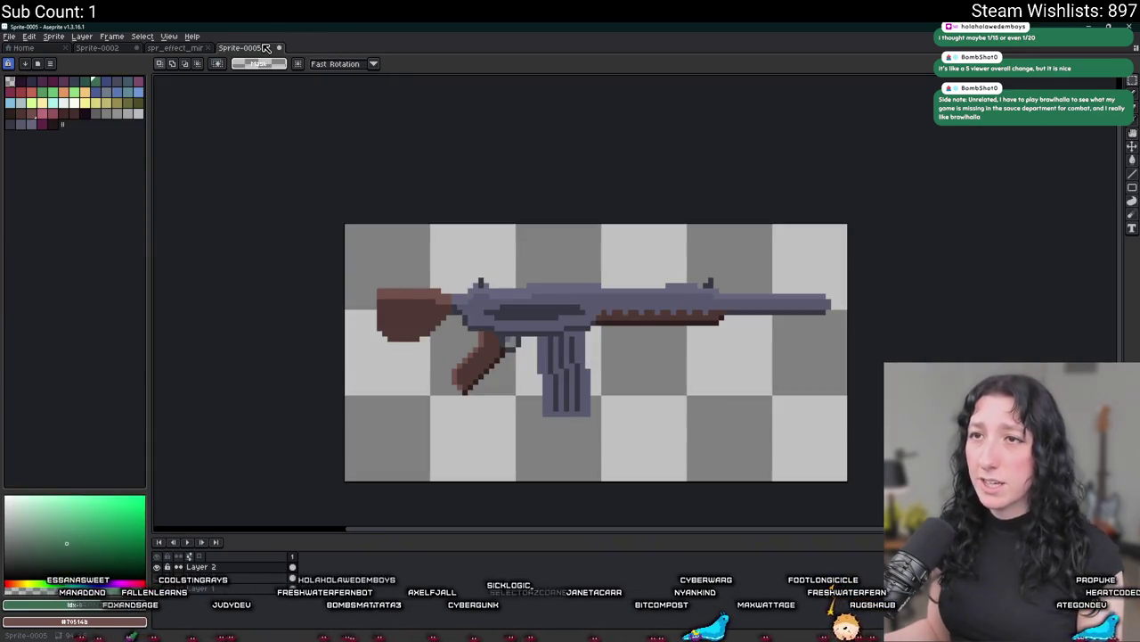
{"action": "middle_click", "coordinate": [266, 48]}
{"action": "left_click", "coordinate": [569, 357]}
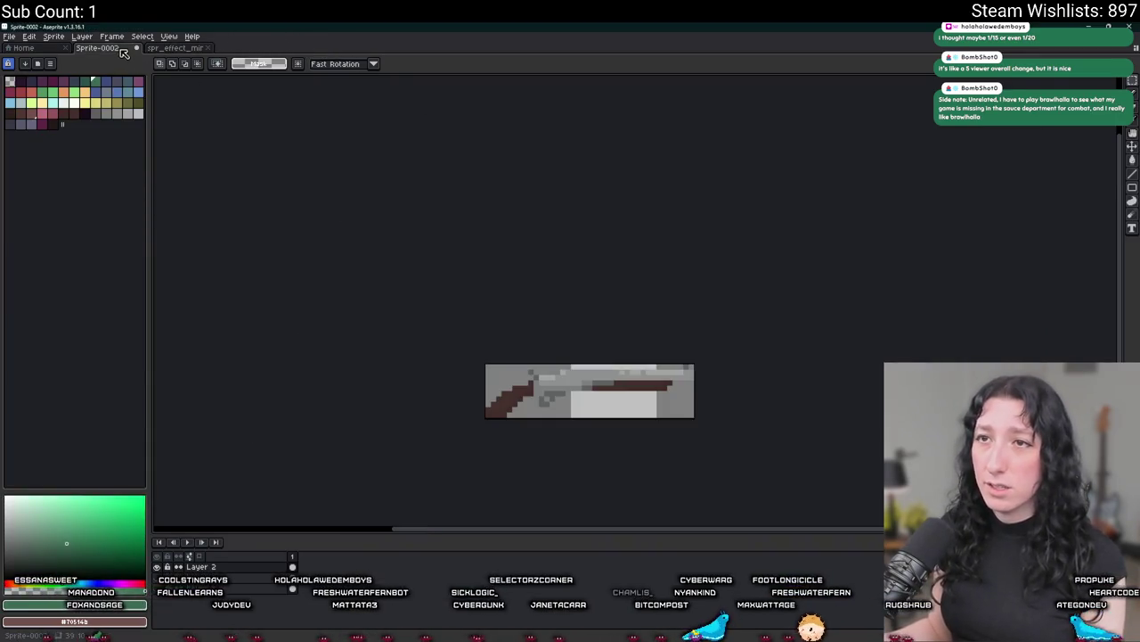
{"action": "left_click", "coordinate": [17, 48]}
{"action": "middle_click", "coordinate": [88, 52]}
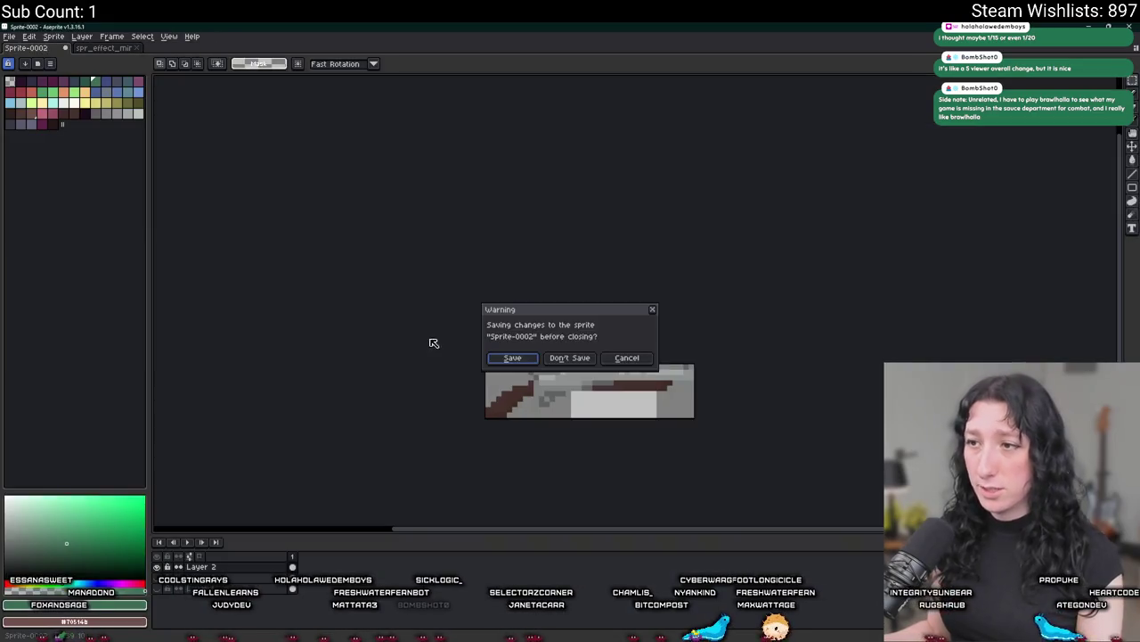
{"action": "left_click", "coordinate": [568, 357]}
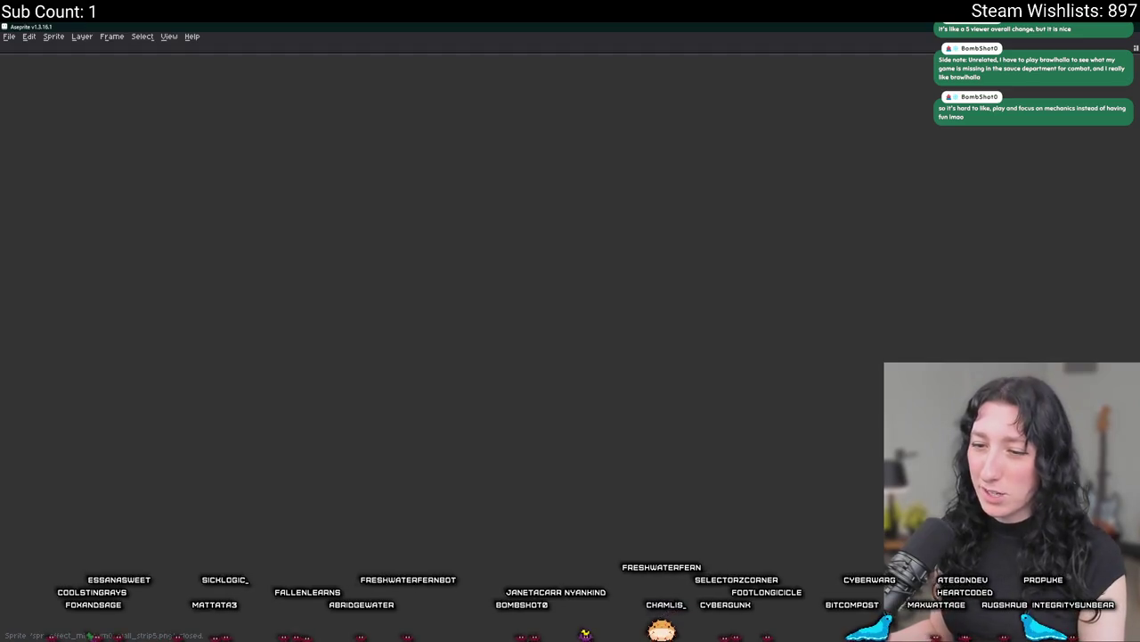
Move Aseprite aside, bring the running Gum Squad game forward and create a lobby.
{"action": "left_click_drag", "start_coordinate": [172, 27], "coordinate": [248, 279]}
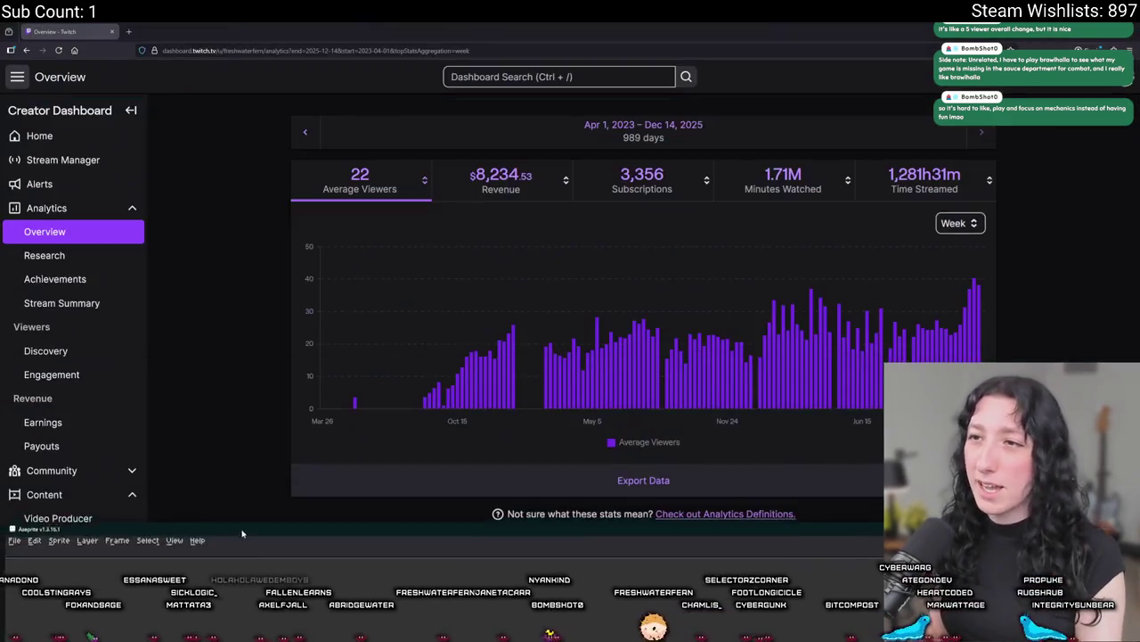
{"action": "left_click", "coordinate": [112, 31]}
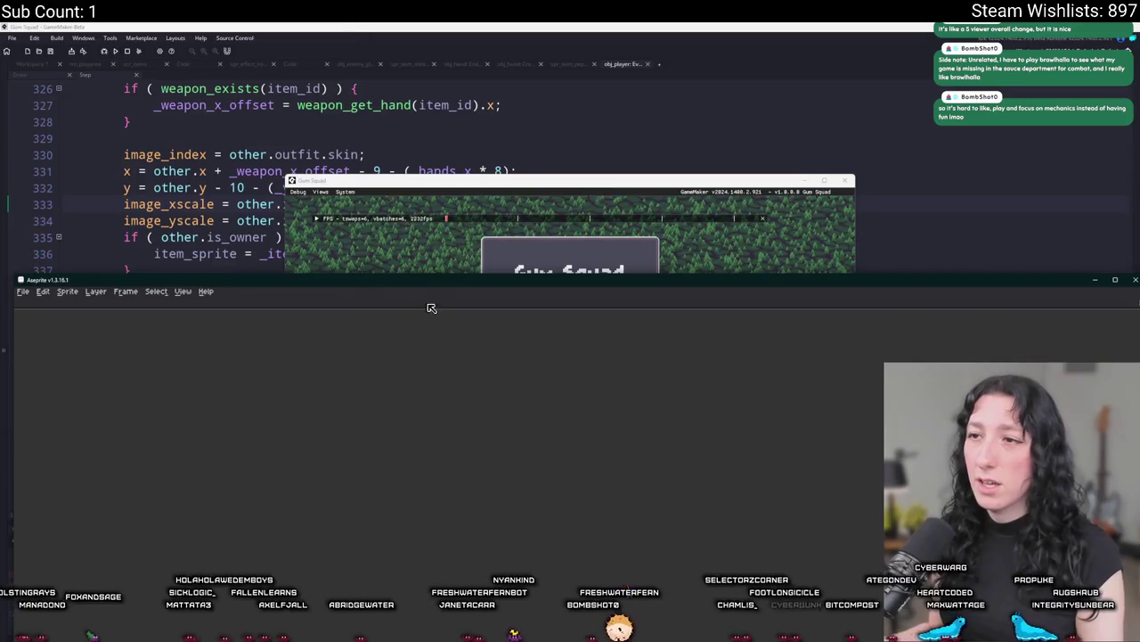
{"action": "left_click", "coordinate": [473, 190]}
{"action": "left_click", "coordinate": [548, 308]}
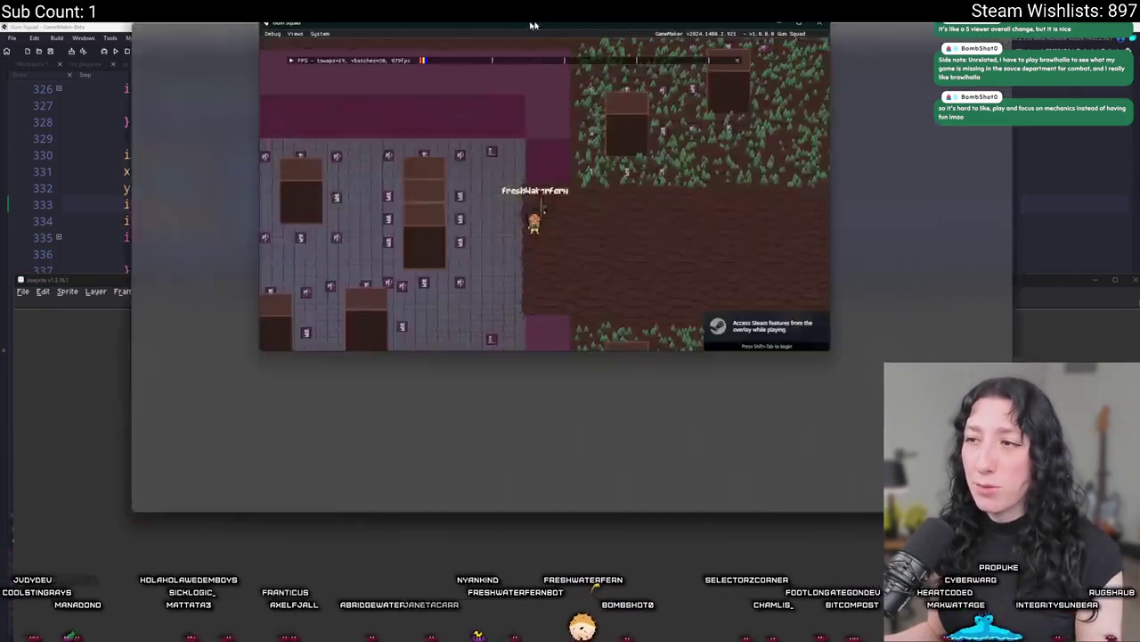
Move the character's equipped rifle into the inventory grid slots.
{"action": "key", "text": "w"}
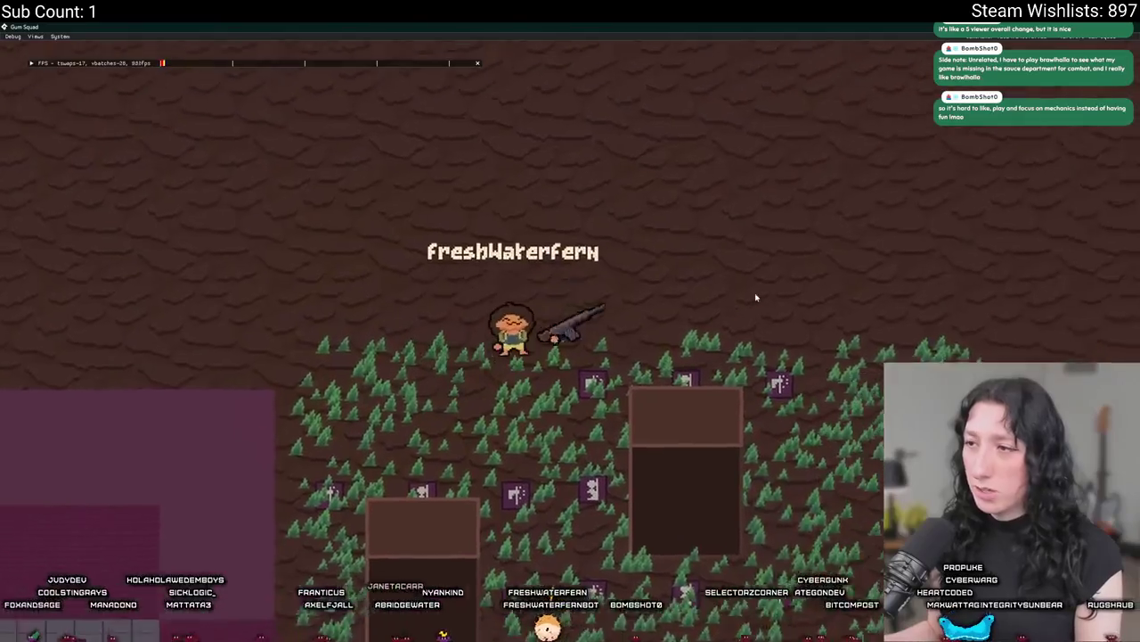
{"action": "key", "text": "Tab"}
{"action": "left_click_drag", "start_coordinate": [634, 242], "coordinate": [227, 517]}
{"action": "key", "text": "Tab"}
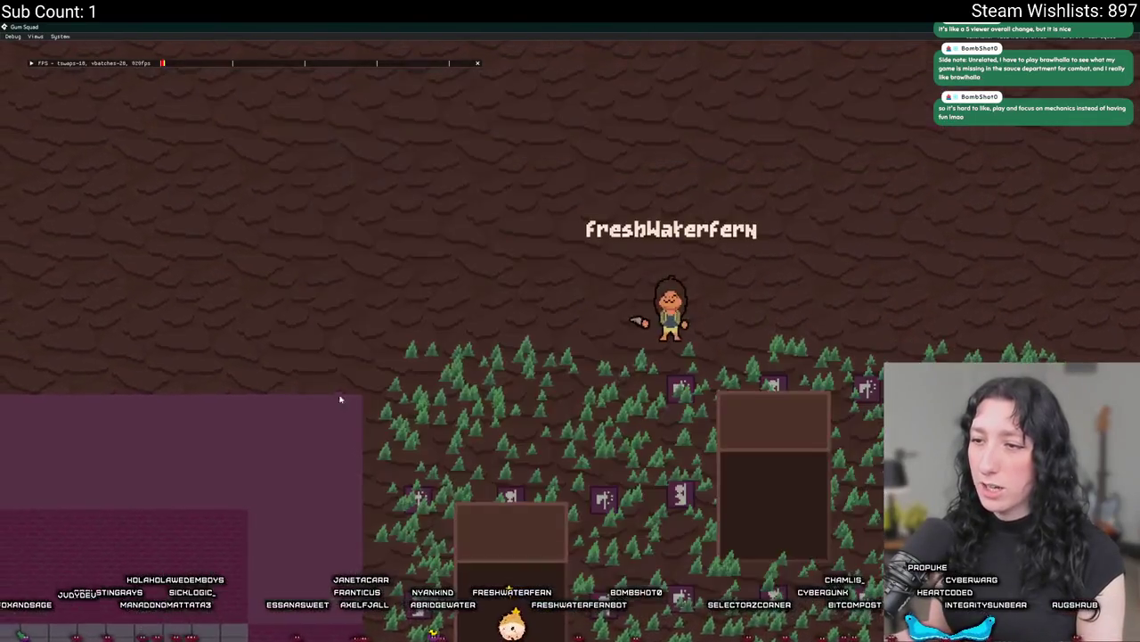
Walk the character around the forest, past the box and toward the building.
{"action": "key", "text": "d"}
{"action": "key", "text": "s"}
{"action": "key", "text": "a"}
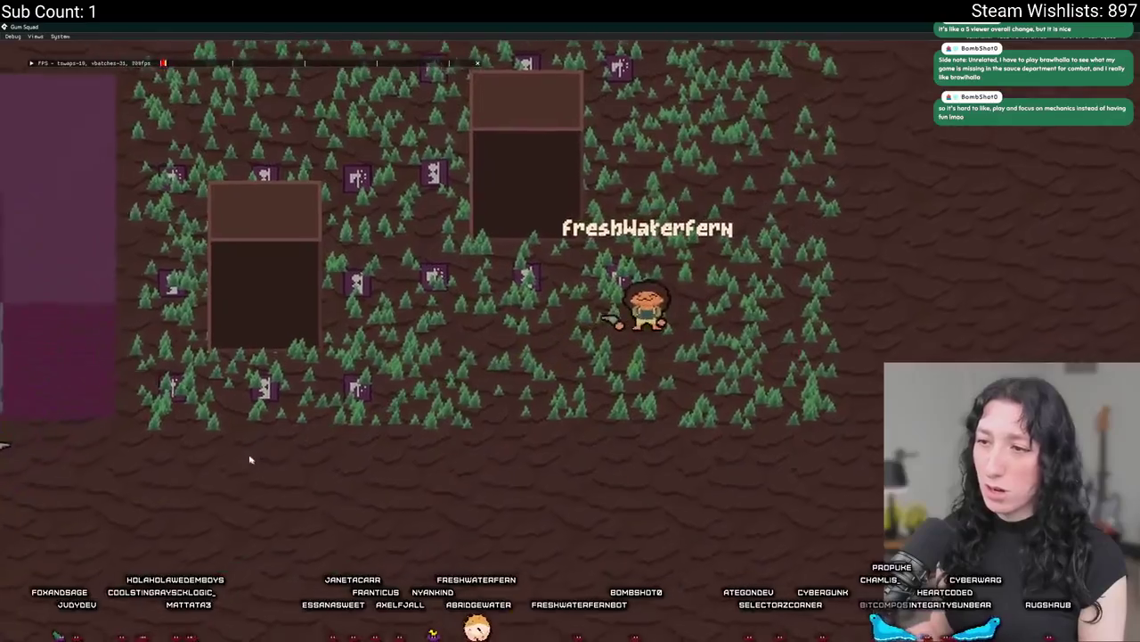
{"action": "key", "text": "w"}
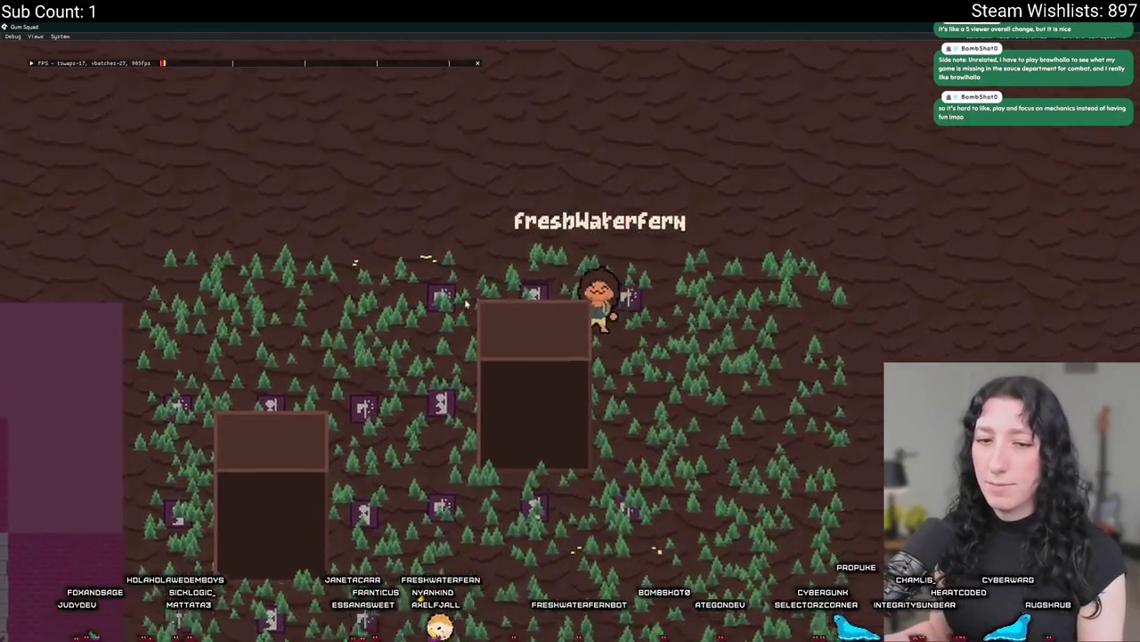
{"action": "key", "text": "w"}
{"action": "key", "text": "a"}
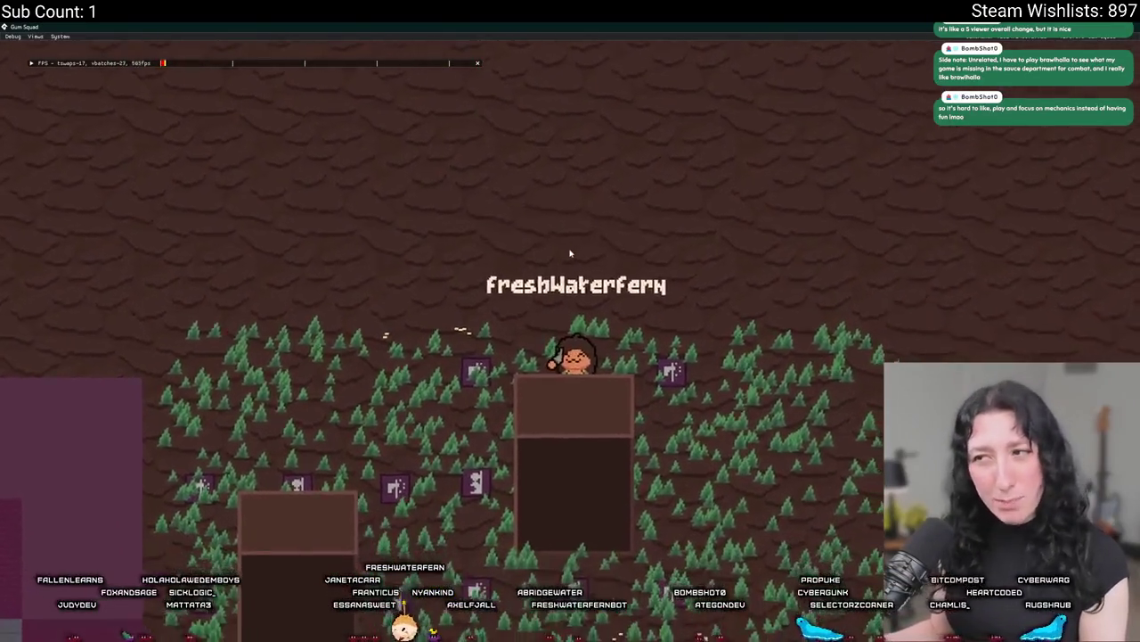
{"action": "key", "text": "s"}
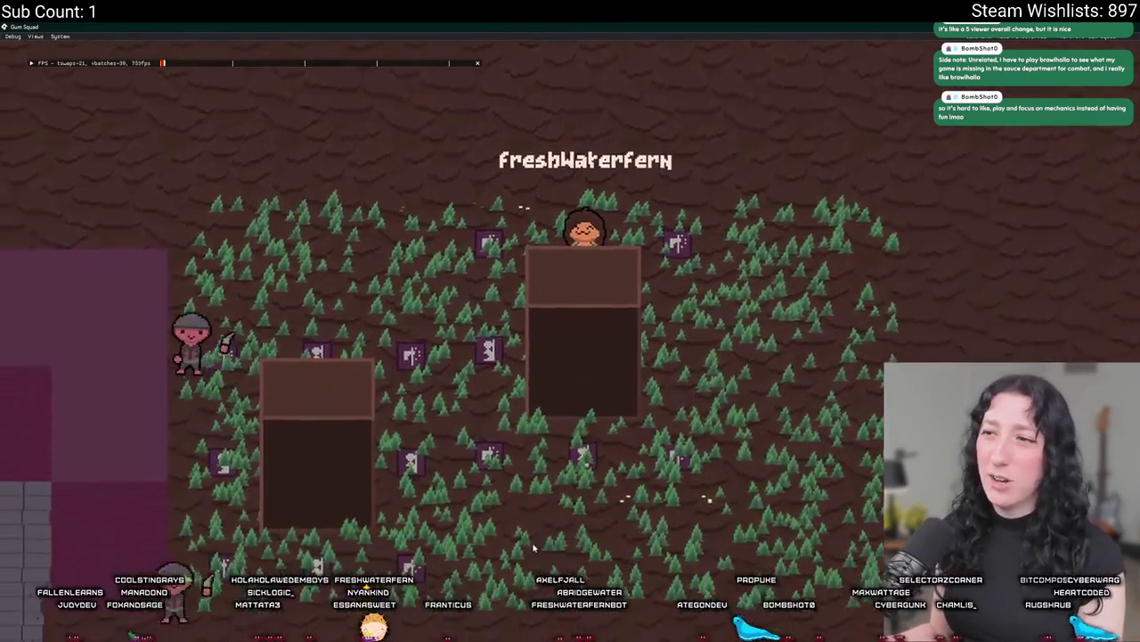
{"action": "key", "text": "d"}
{"action": "key", "text": "s"}
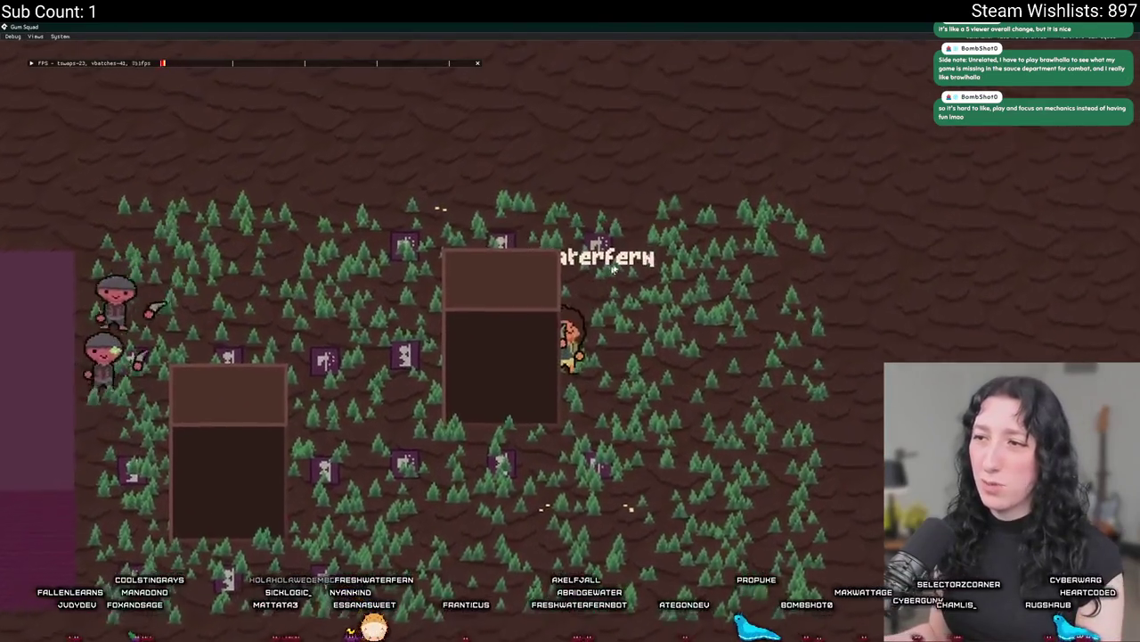
{"action": "key", "text": "d"}
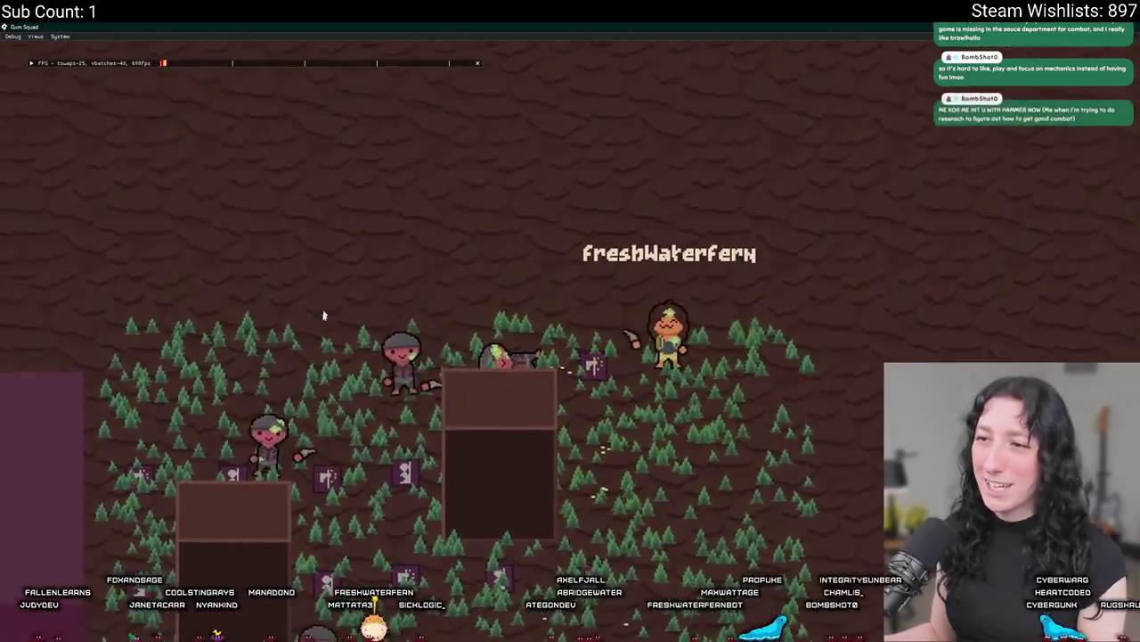
{"action": "key", "text": "a"}
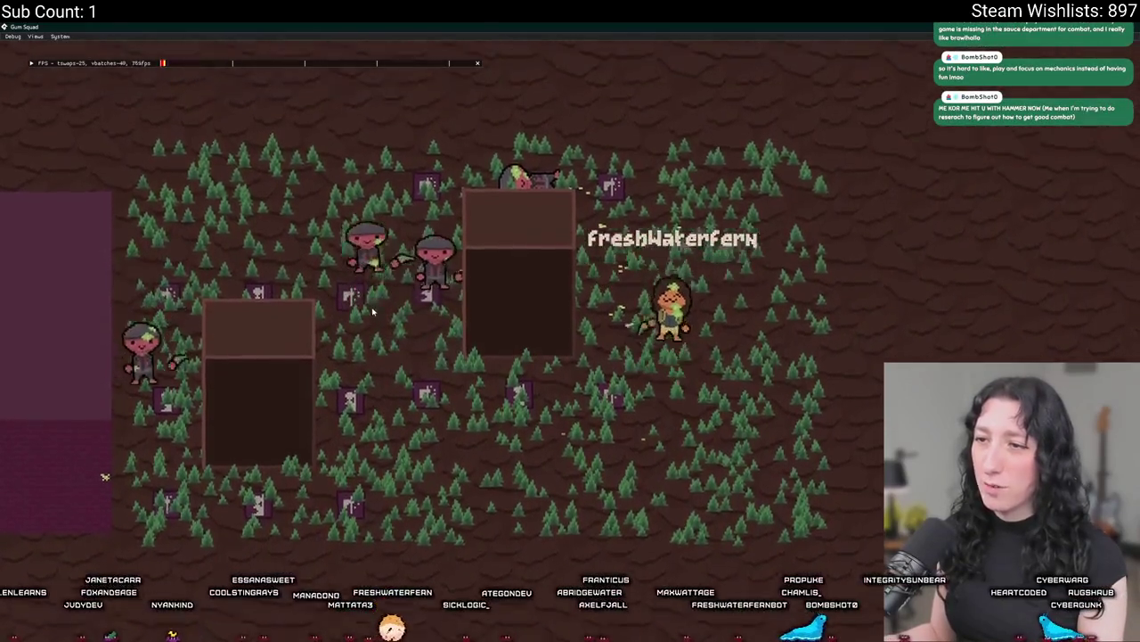
{"action": "key", "text": "w"}
{"action": "key", "text": "a"}
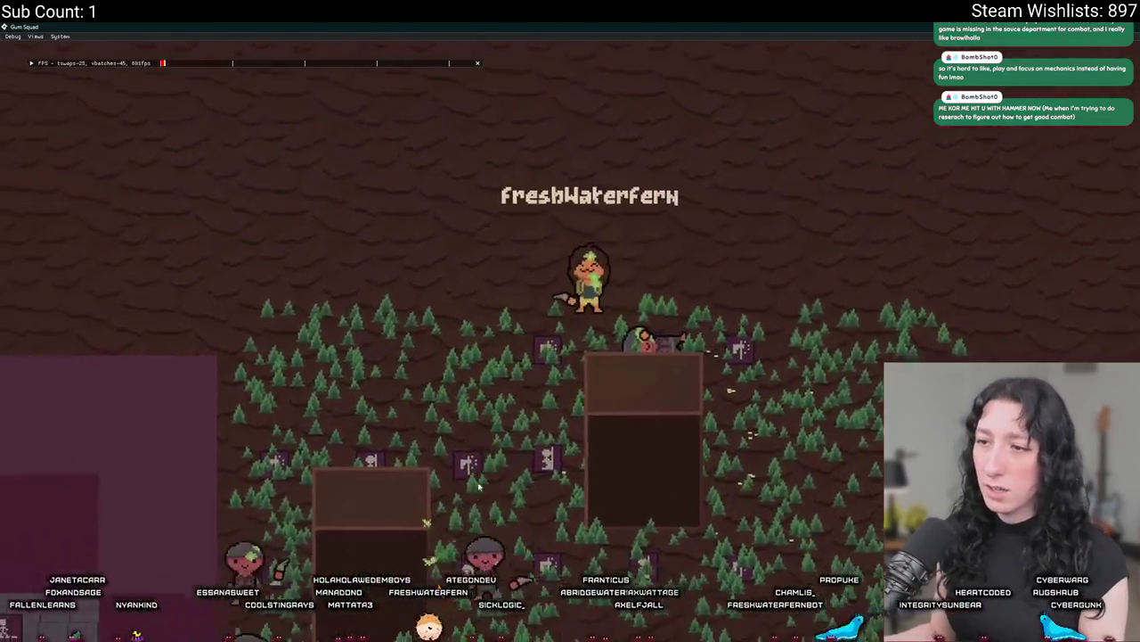
{"action": "key", "text": "s"}
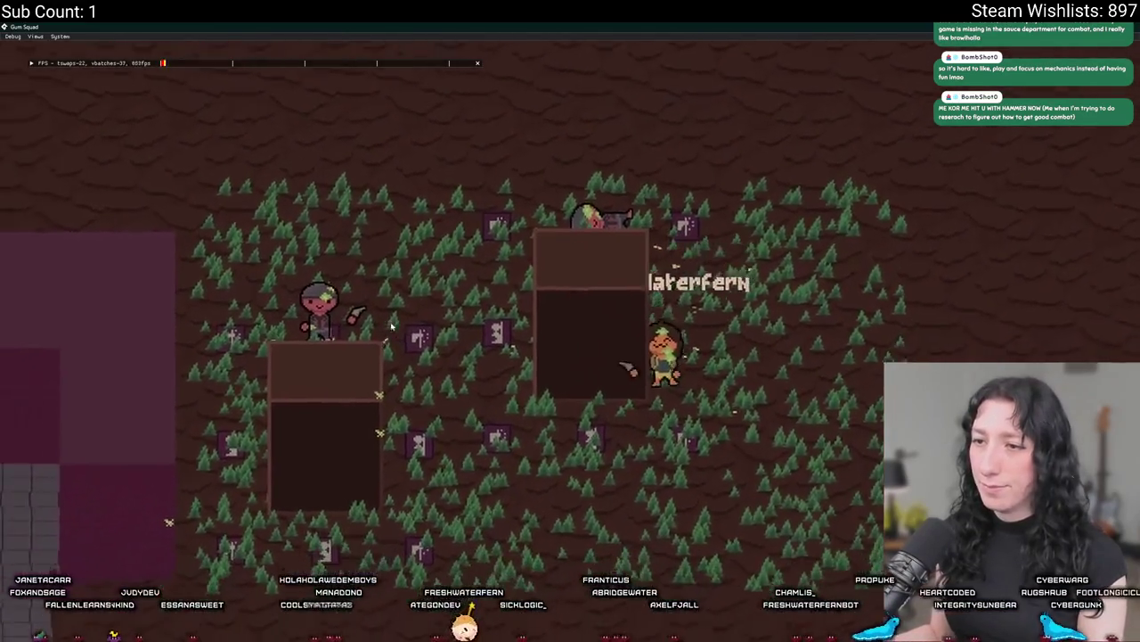
{"action": "key", "text": "a"}
{"action": "key", "text": "s"}
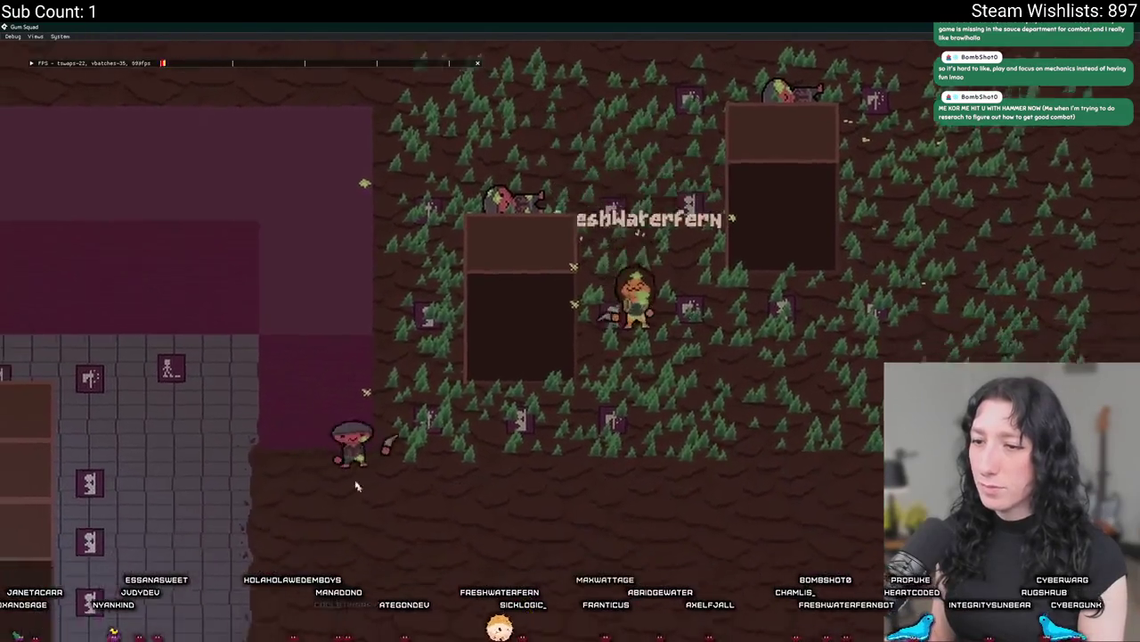
{"action": "key", "text": "w"}
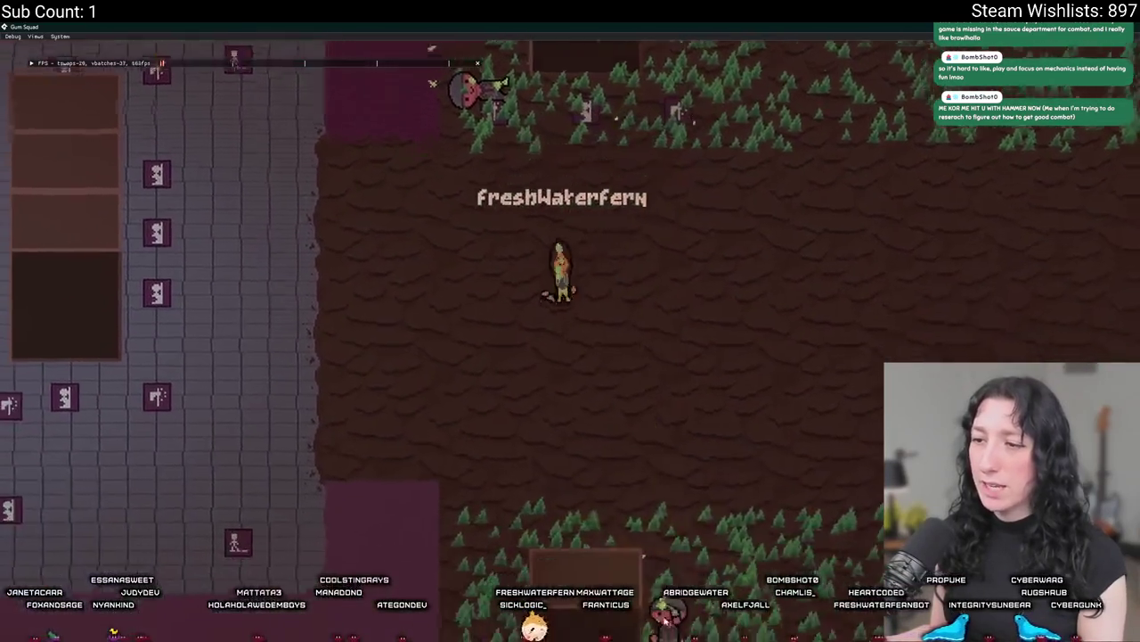
{"action": "key", "text": "a"}
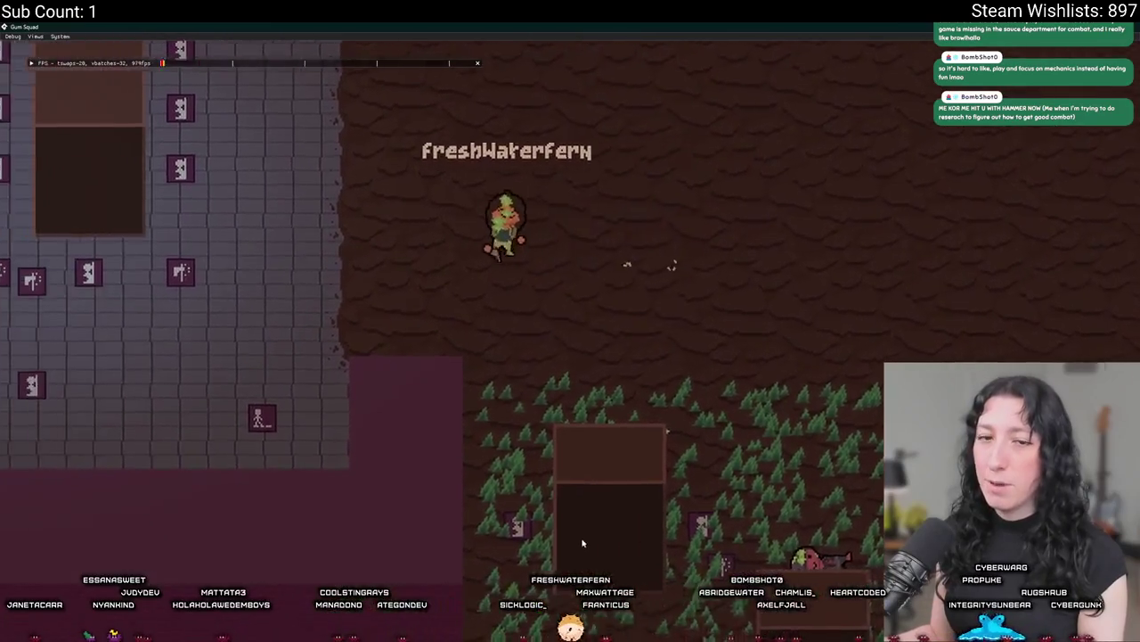
{"action": "key", "text": "a"}
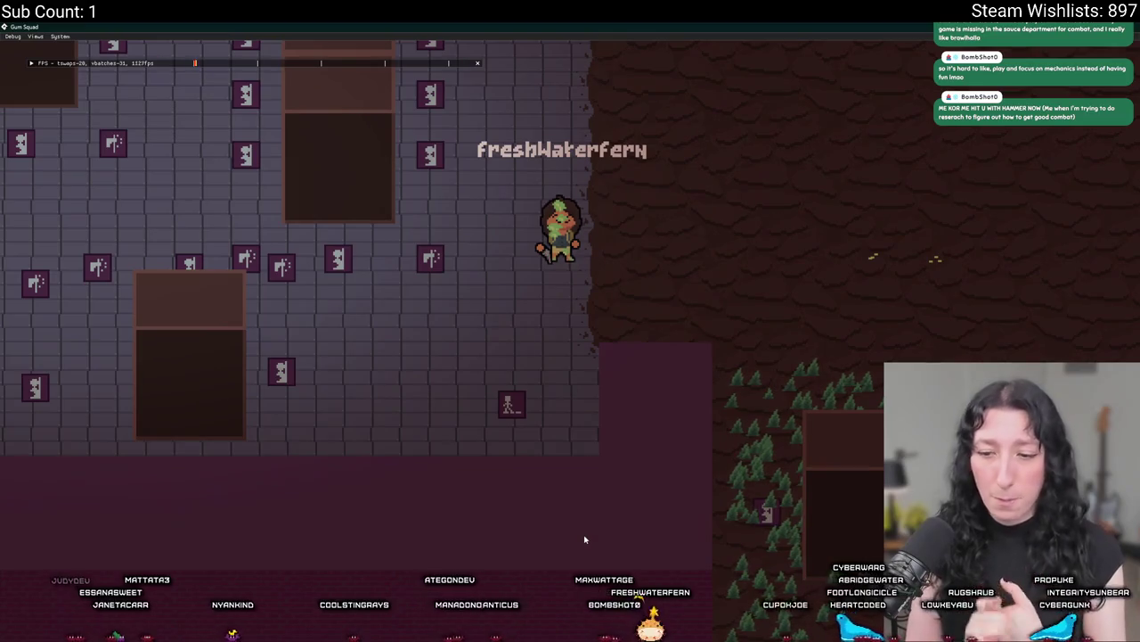
Check the inventory screen again, then keep walking the character left.
{"action": "key", "text": "Tab"}
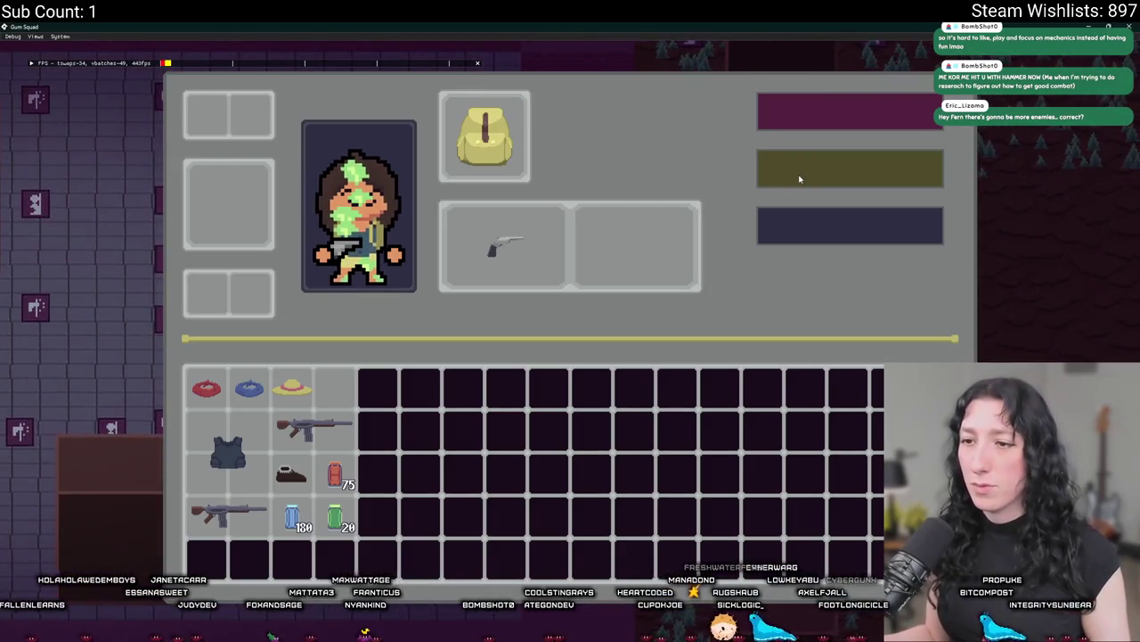
{"action": "key", "text": "Tab"}
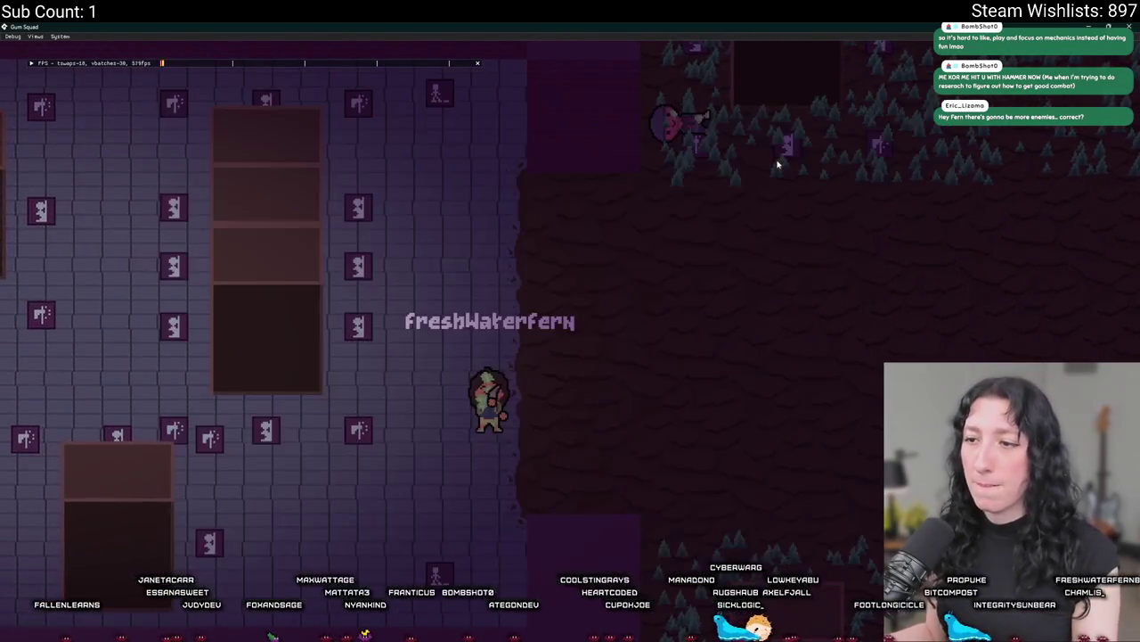
{"action": "key", "text": "a"}
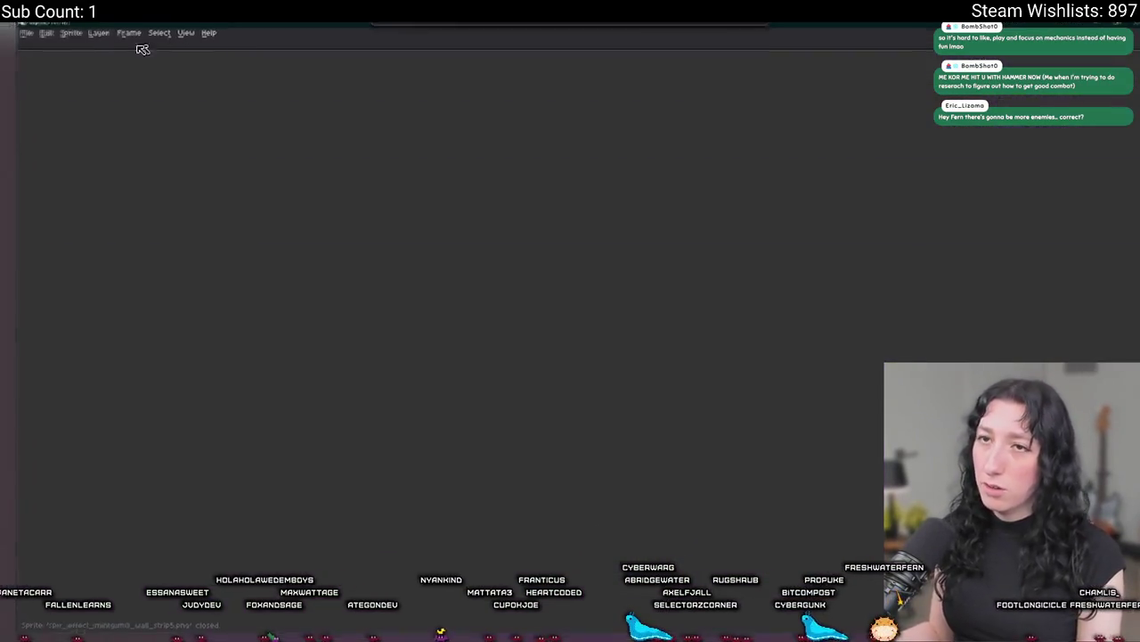
Create a new 1024 px wide sprite and fill its canvas with near-black.
{"action": "left_click", "coordinate": [10, 35]}
{"action": "left_click", "coordinate": [20, 49]}
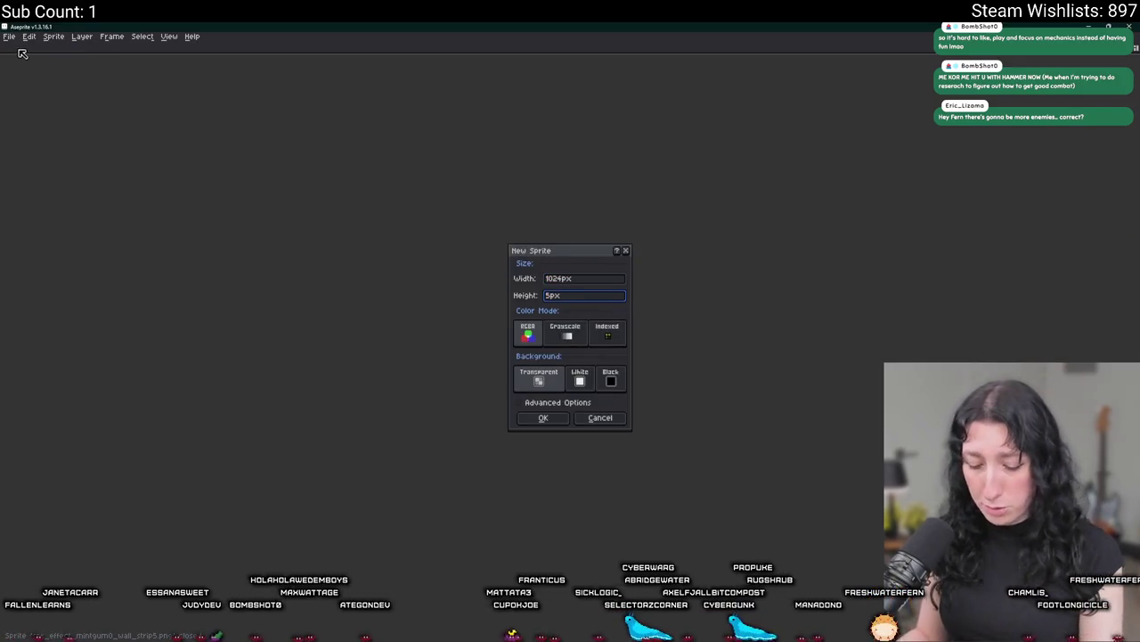
{"action": "type", "text": "024"}
{"action": "key", "text": "Return"}
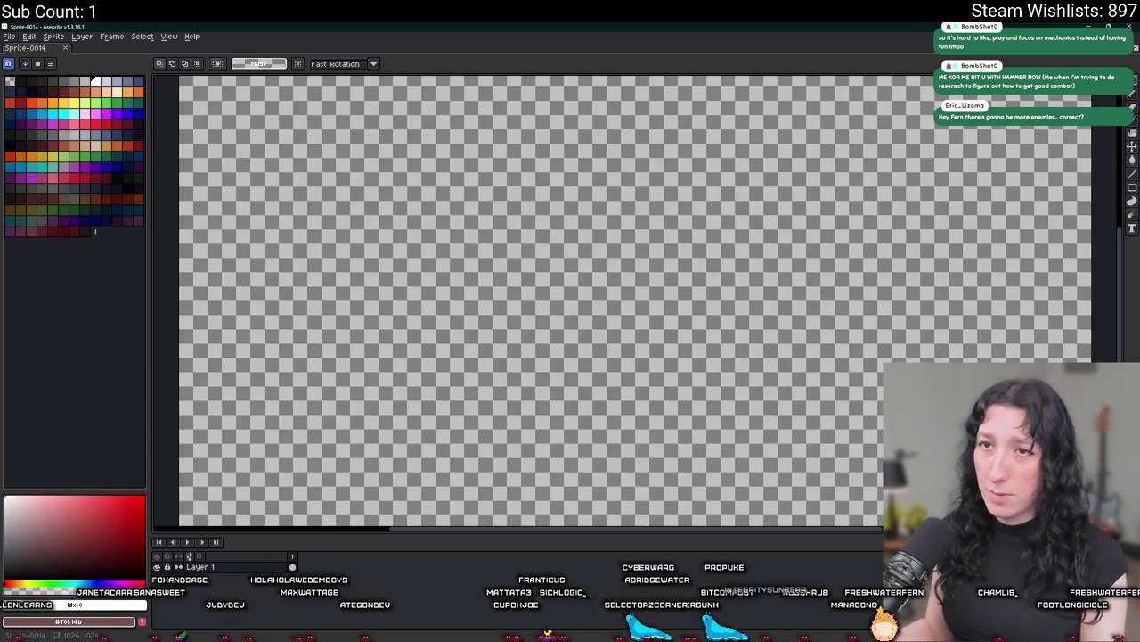
{"action": "key", "text": "g"}
{"action": "left_click", "coordinate": [365, 178]}
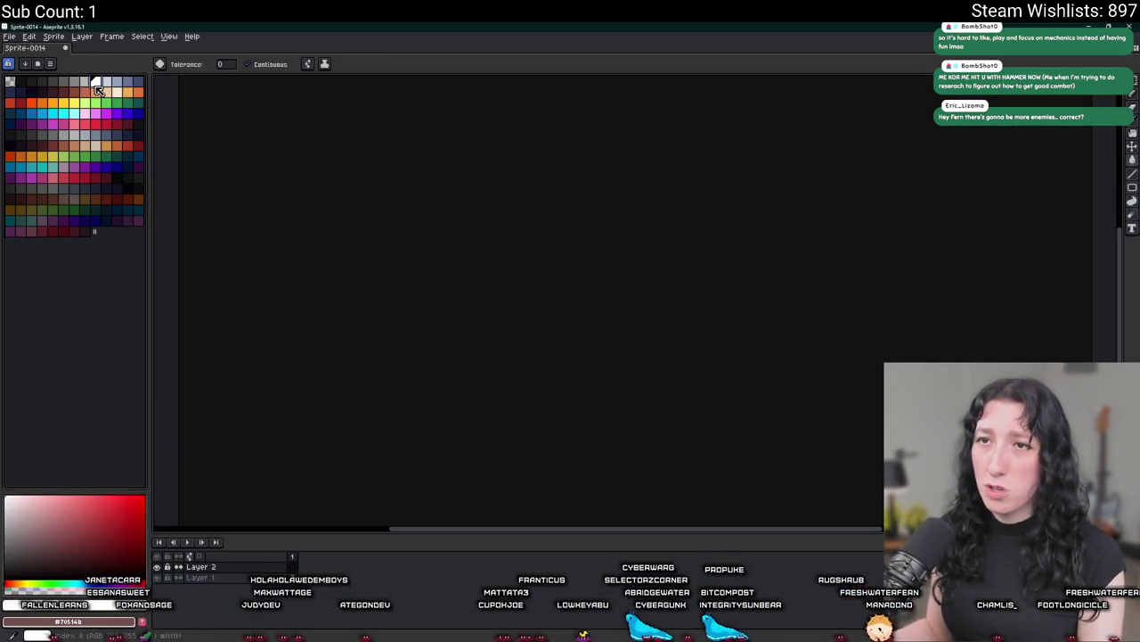
Switch to the Pencil with a 7px brush and zoom in on the canvas.
{"action": "key", "text": "b"}
{"action": "scroll", "coordinate": [318, 166], "scroll_direction": "down", "scroll_amount": 3}
{"action": "scroll", "coordinate": [400, 209], "scroll_direction": "up", "scroll_amount": 3}
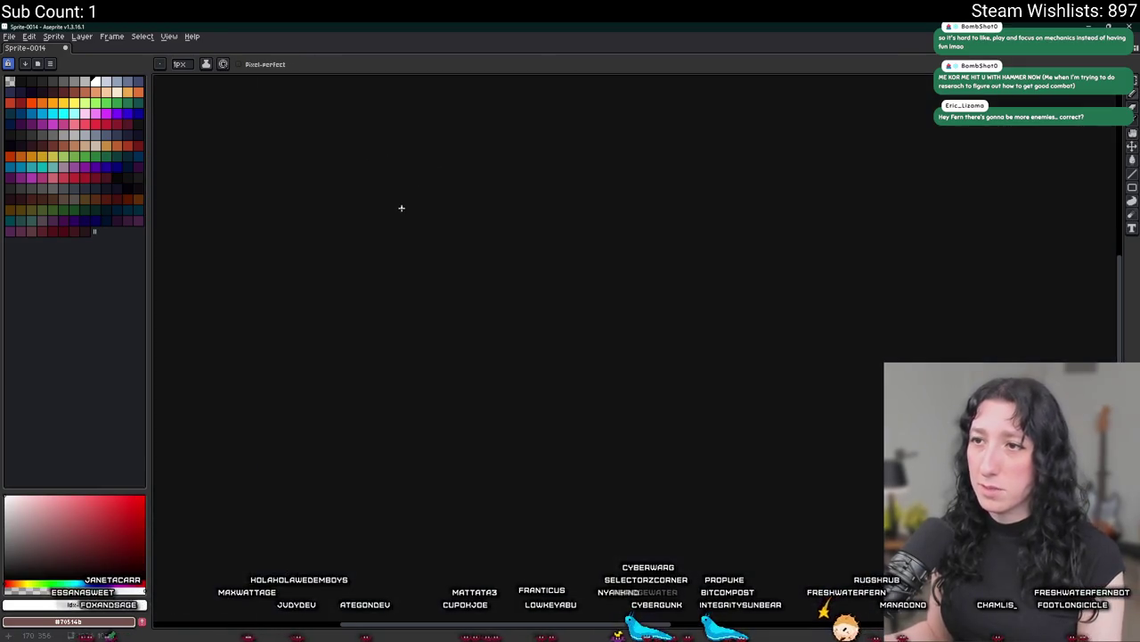
{"action": "scroll", "coordinate": [417, 225], "scroll_direction": "down", "scroll_amount": 3}
{"action": "key", "text": "minus"}
{"action": "scroll", "coordinate": [426, 247], "scroll_direction": "up", "scroll_amount": 1}
{"action": "scroll", "coordinate": [410, 259], "scroll_direction": "up", "scroll_amount": 1}
{"action": "scroll", "coordinate": [393, 270], "scroll_direction": "up", "scroll_amount": 1}
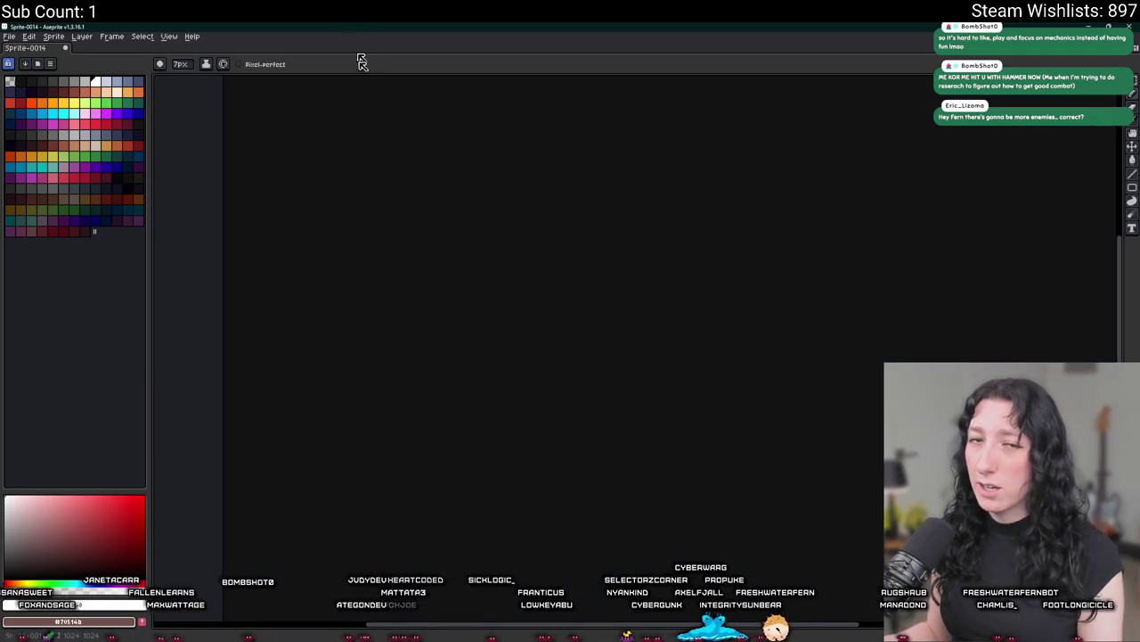
{"action": "scroll", "coordinate": [357, 107], "scroll_direction": "down", "scroll_amount": 3}
{"action": "scroll", "coordinate": [311, 179], "scroll_direction": "up", "scroll_amount": 1}
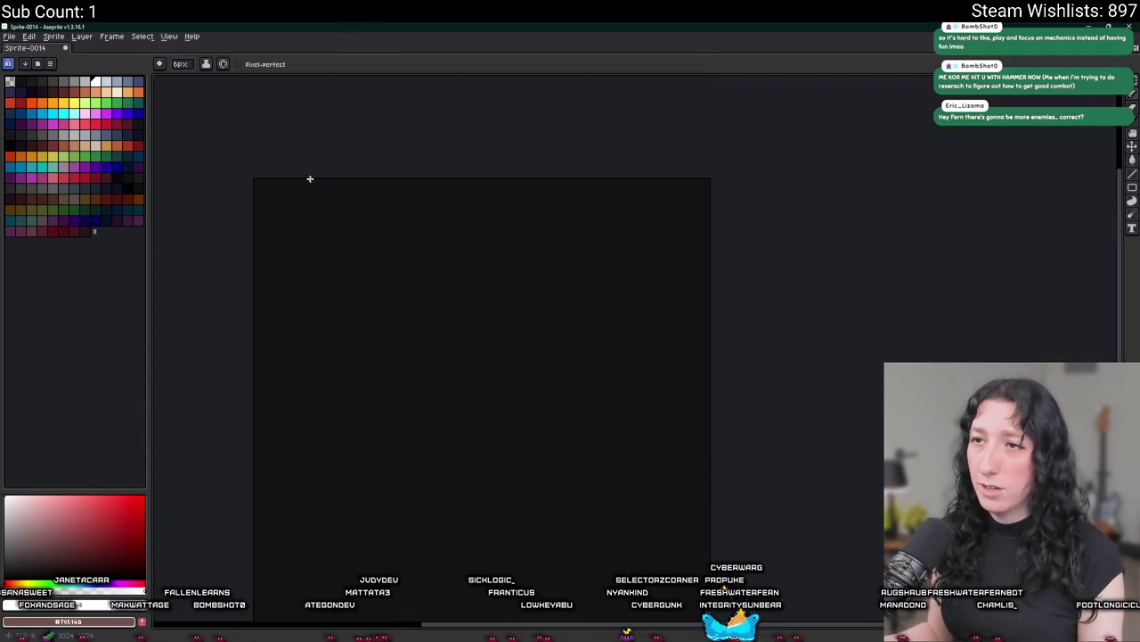
{"action": "scroll", "coordinate": [276, 203], "scroll_direction": "up", "scroll_amount": 1}
{"action": "scroll", "coordinate": [285, 190], "scroll_direction": "up", "scroll_amount": 1}
Handwrite the word 'items' in white across the top of the canvas.
{"action": "left_click_drag", "start_coordinate": [285, 205], "coordinate": [285, 213]}
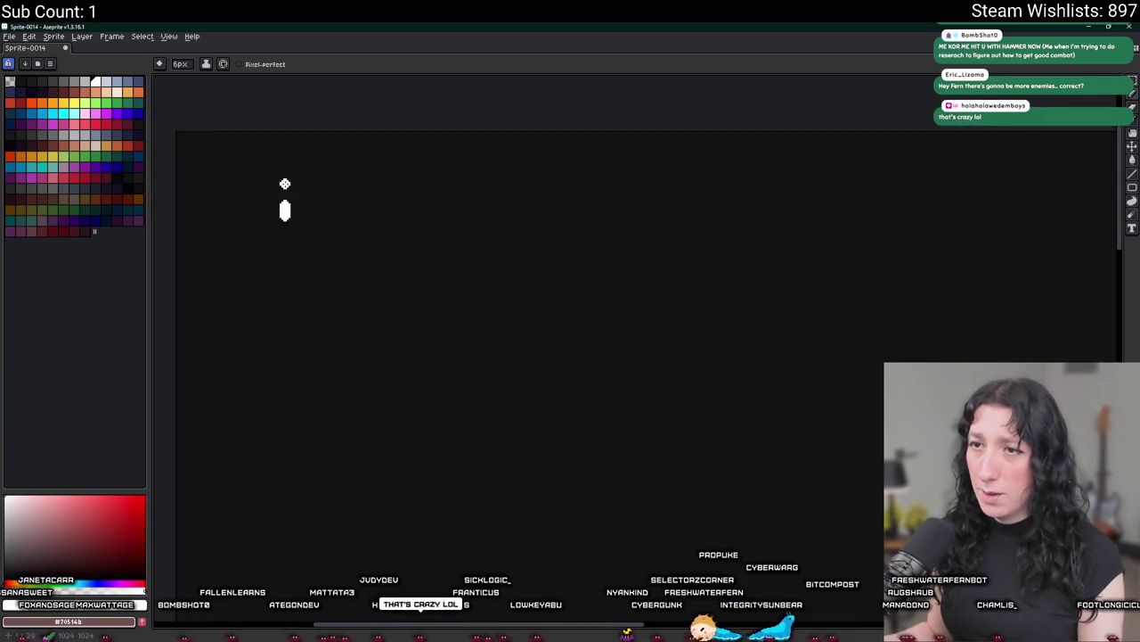
{"action": "scroll", "coordinate": [287, 188], "scroll_direction": "up", "scroll_amount": 2}
{"action": "left_click", "coordinate": [279, 195]}
{"action": "left_click_drag", "start_coordinate": [314, 153], "coordinate": [318, 252]}
{"action": "mouse_move", "coordinate": [298, 203]}
{"action": "left_mouse_down"}
{"action": "mouse_move", "coordinate": [419, 231]}
{"action": "mouse_move", "coordinate": [520, 278]}
{"action": "left_mouse_up"}
{"action": "left_click_drag", "start_coordinate": [601, 206], "coordinate": [574, 286]}
{"action": "scroll", "coordinate": [639, 264], "scroll_direction": "down", "scroll_amount": 1}
{"action": "scroll", "coordinate": [542, 238], "scroll_direction": "up", "scroll_amount": 1}
Handwrite 'gear' and 'enemies' after 'items' to complete the heading.
{"action": "mouse_move", "coordinate": [542, 239]}
{"action": "left_mouse_down"}
{"action": "mouse_move", "coordinate": [482, 239]}
{"action": "mouse_move", "coordinate": [515, 217]}
{"action": "mouse_move", "coordinate": [441, 299]}
{"action": "mouse_move", "coordinate": [599, 278]}
{"action": "left_mouse_up"}
{"action": "left_click_drag", "start_coordinate": [641, 227], "coordinate": [657, 287]}
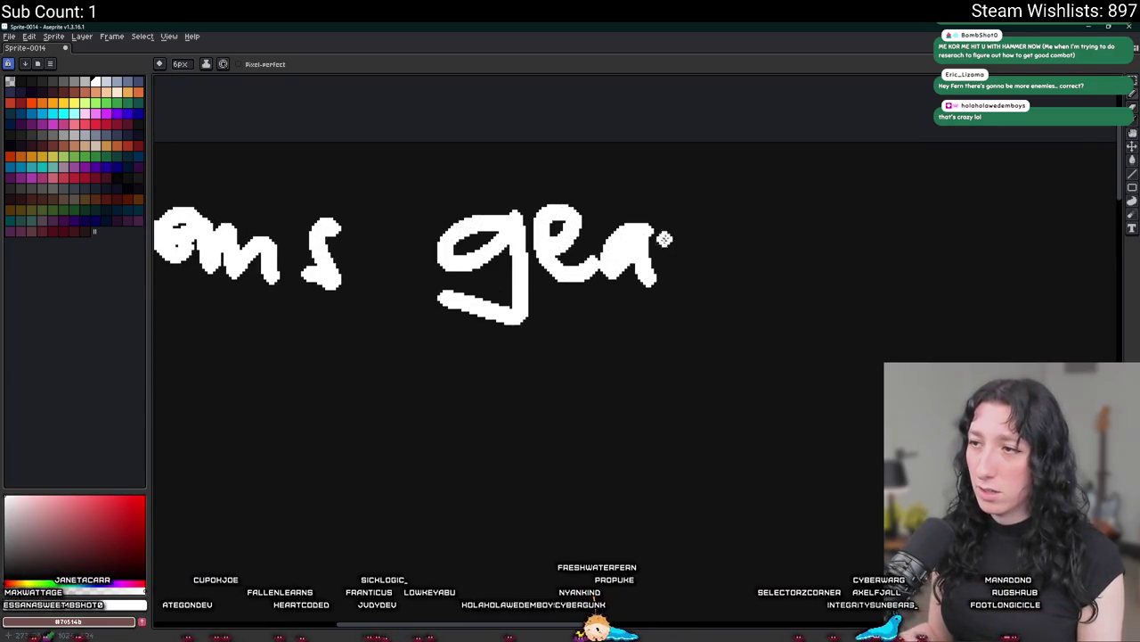
{"action": "left_click_drag", "start_coordinate": [670, 209], "coordinate": [717, 234]}
{"action": "scroll", "coordinate": [717, 233], "scroll_direction": "down", "scroll_amount": 1}
{"action": "mouse_move", "coordinate": [582, 239]}
{"action": "left_mouse_down"}
{"action": "mouse_move", "coordinate": [643, 238]}
{"action": "mouse_move", "coordinate": [644, 264]}
{"action": "mouse_move", "coordinate": [694, 260]}
{"action": "mouse_move", "coordinate": [732, 224]}
{"action": "mouse_move", "coordinate": [748, 260]}
{"action": "left_mouse_up"}
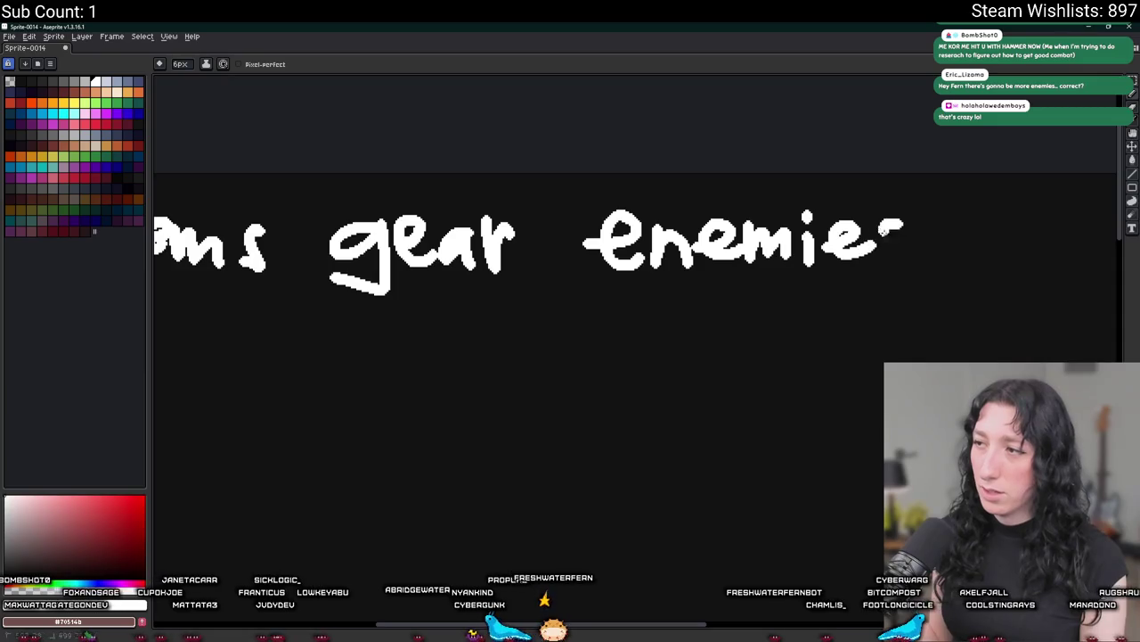
{"action": "scroll", "coordinate": [708, 255], "scroll_direction": "down", "scroll_amount": 2}
{"action": "left_click_drag", "start_coordinate": [708, 255], "coordinate": [499, 184]}
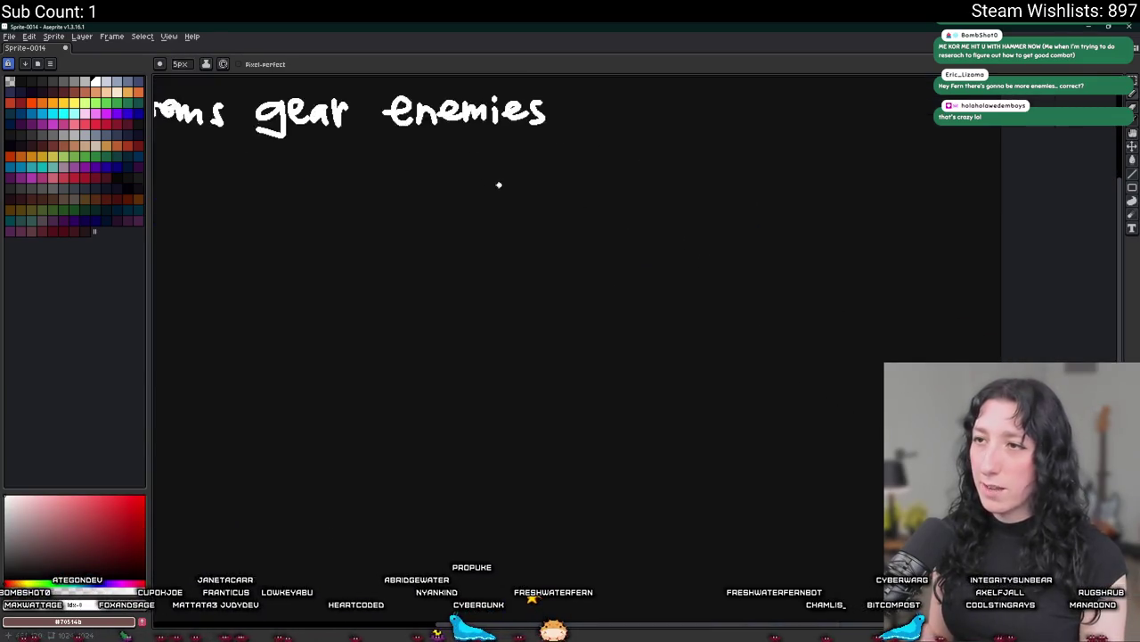
{"action": "scroll", "coordinate": [457, 193], "scroll_direction": "down", "scroll_amount": 2}
{"action": "scroll", "coordinate": [545, 348], "scroll_direction": "up", "scroll_amount": 3}
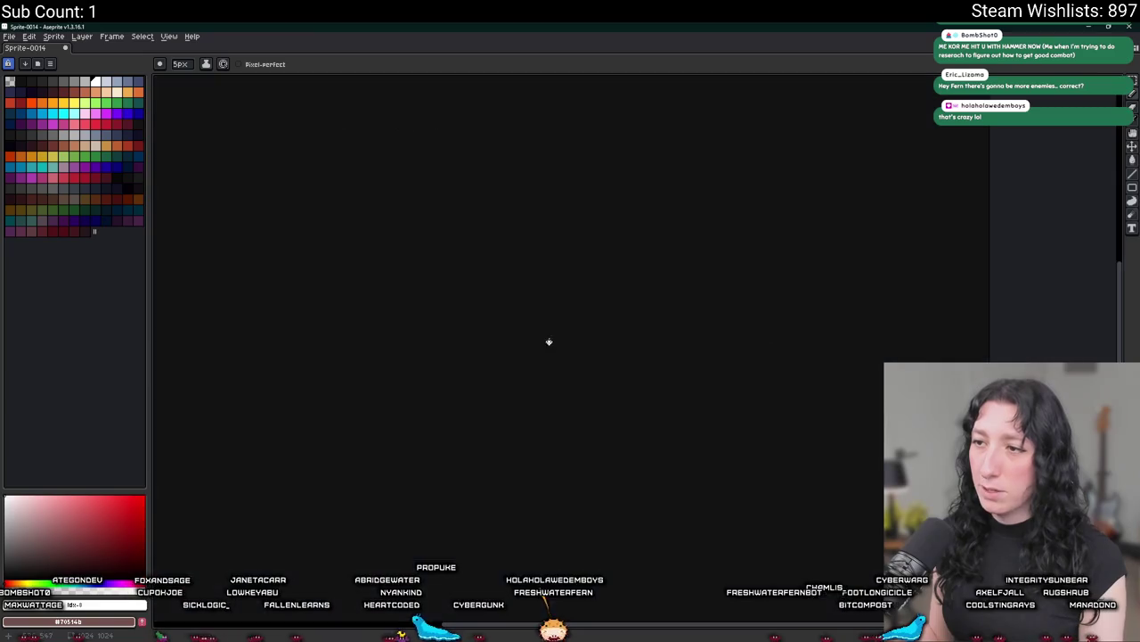
Draw a white circle below the heading with a green ring around it.
{"action": "left_click_drag", "start_coordinate": [540, 279], "coordinate": [518, 413]}
{"action": "left_click_drag", "start_coordinate": [515, 294], "coordinate": [565, 272]}
{"action": "scroll", "coordinate": [285, 172], "scroll_direction": "down", "scroll_amount": 2}
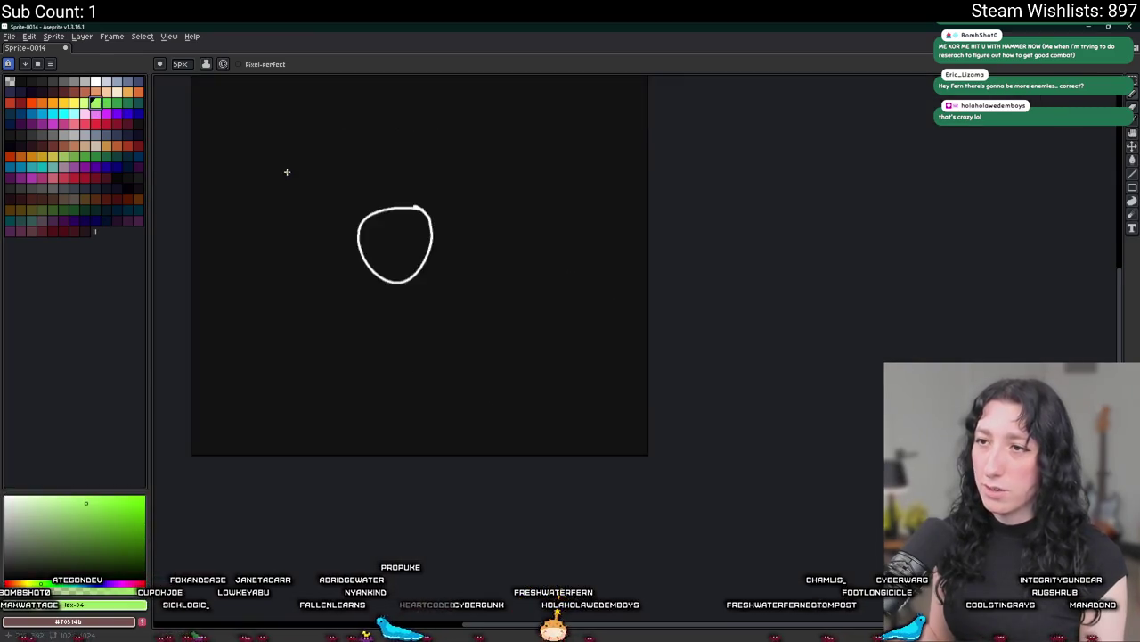
{"action": "left_click_drag", "start_coordinate": [458, 160], "coordinate": [625, 215]}
{"action": "left_click_drag", "start_coordinate": [541, 399], "coordinate": [623, 232]}
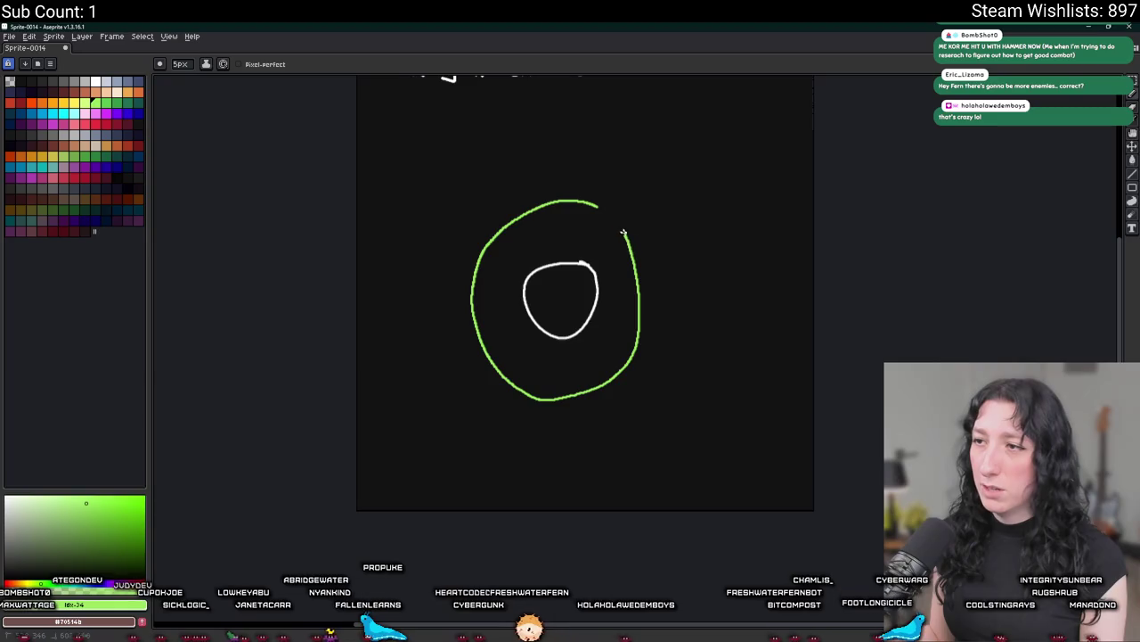
Add an orange ring around the green one and a red ring outermost.
{"action": "left_click", "coordinate": [42, 103]}
{"action": "mouse_move", "coordinate": [595, 170]}
{"action": "left_mouse_down"}
{"action": "mouse_move", "coordinate": [600, 201]}
{"action": "mouse_move", "coordinate": [504, 179]}
{"action": "mouse_move", "coordinate": [416, 350]}
{"action": "mouse_move", "coordinate": [580, 471]}
{"action": "mouse_move", "coordinate": [675, 217]}
{"action": "mouse_move", "coordinate": [570, 172]}
{"action": "left_mouse_up"}
{"action": "left_click", "coordinate": [105, 124]}
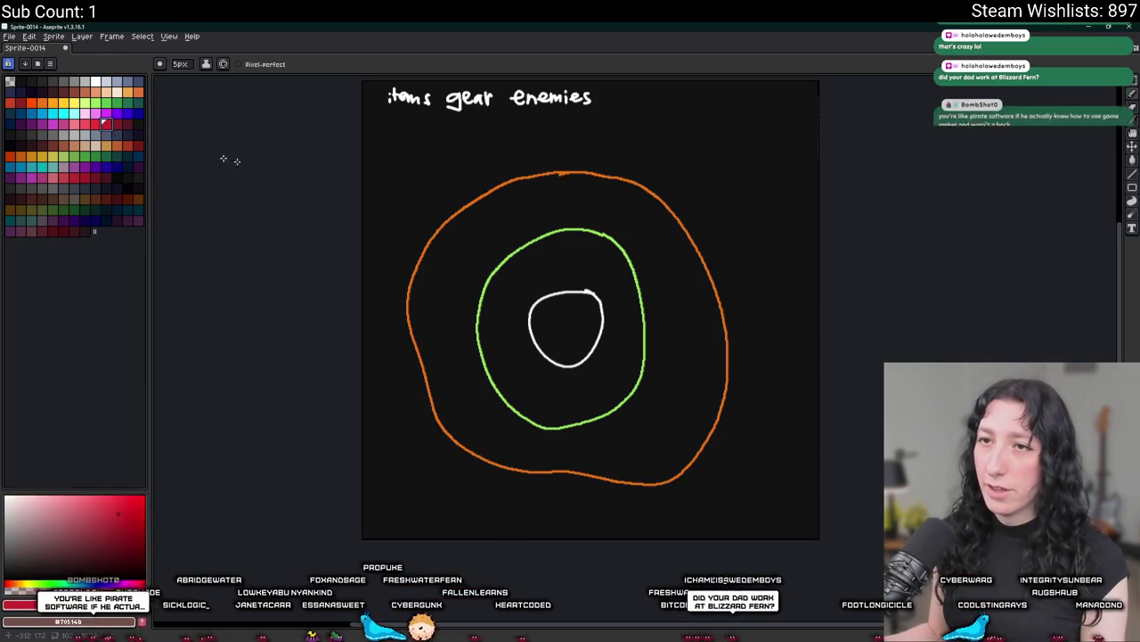
{"action": "mouse_move", "coordinate": [450, 144]}
{"action": "left_mouse_down"}
{"action": "mouse_move", "coordinate": [361, 288]}
{"action": "mouse_move", "coordinate": [424, 472]}
{"action": "mouse_move", "coordinate": [624, 513]}
{"action": "mouse_move", "coordinate": [725, 483]}
{"action": "mouse_move", "coordinate": [769, 318]}
{"action": "mouse_move", "coordinate": [673, 167]}
{"action": "mouse_move", "coordinate": [506, 136]}
{"action": "left_mouse_up"}
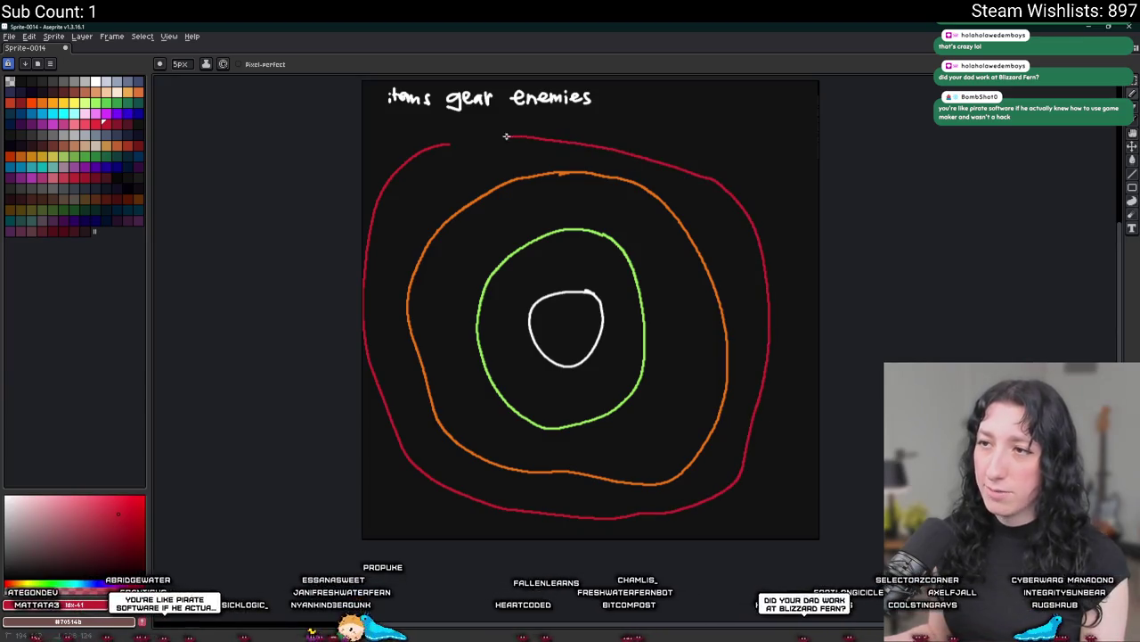
{"action": "scroll", "coordinate": [437, 163], "scroll_direction": "up", "scroll_amount": 2}
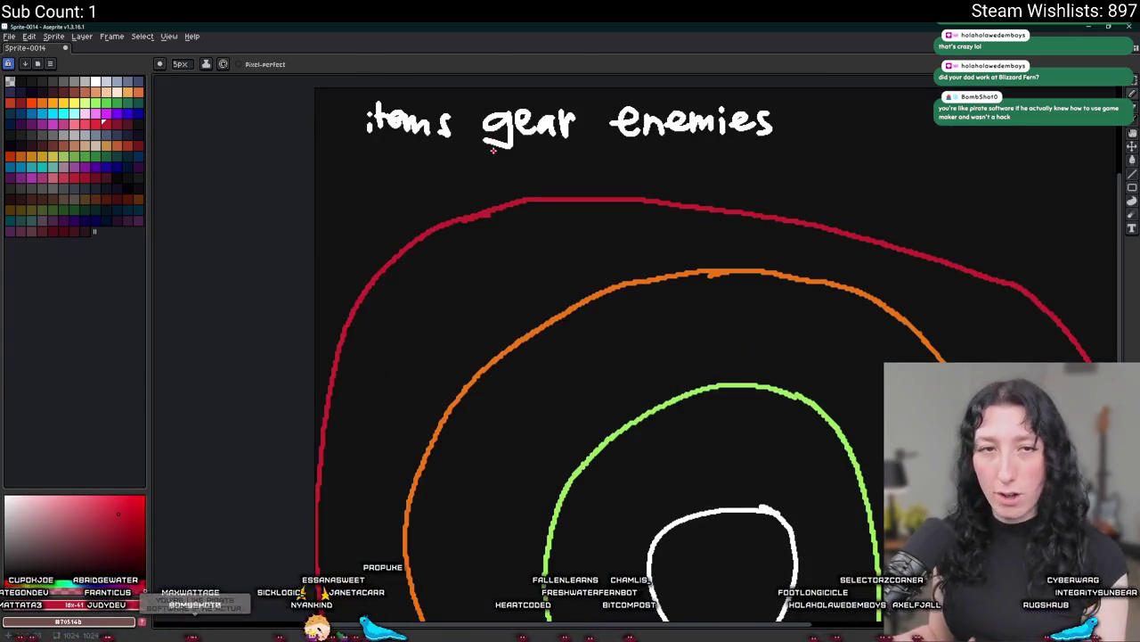
{"action": "scroll", "coordinate": [492, 150], "scroll_direction": "down", "scroll_amount": 2}
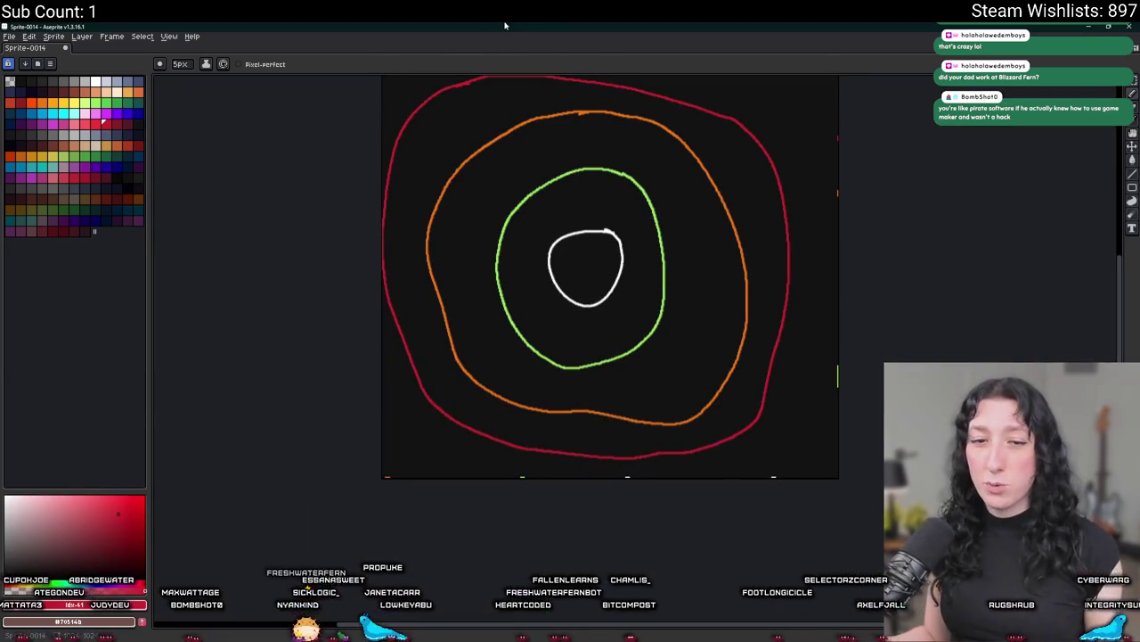
{"action": "scroll", "coordinate": [537, 210], "scroll_direction": "up", "scroll_amount": 2}
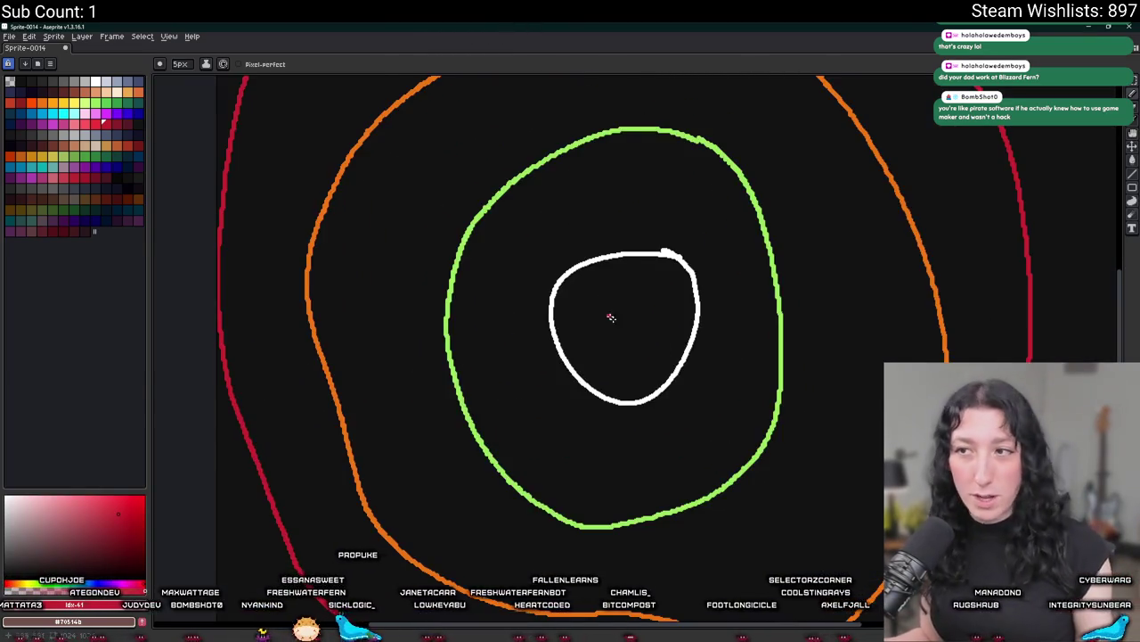
Fill the white centre and the green band with their ring colours.
{"action": "scroll", "coordinate": [611, 318], "scroll_direction": "up", "scroll_amount": 2}
{"action": "key", "text": "i"}
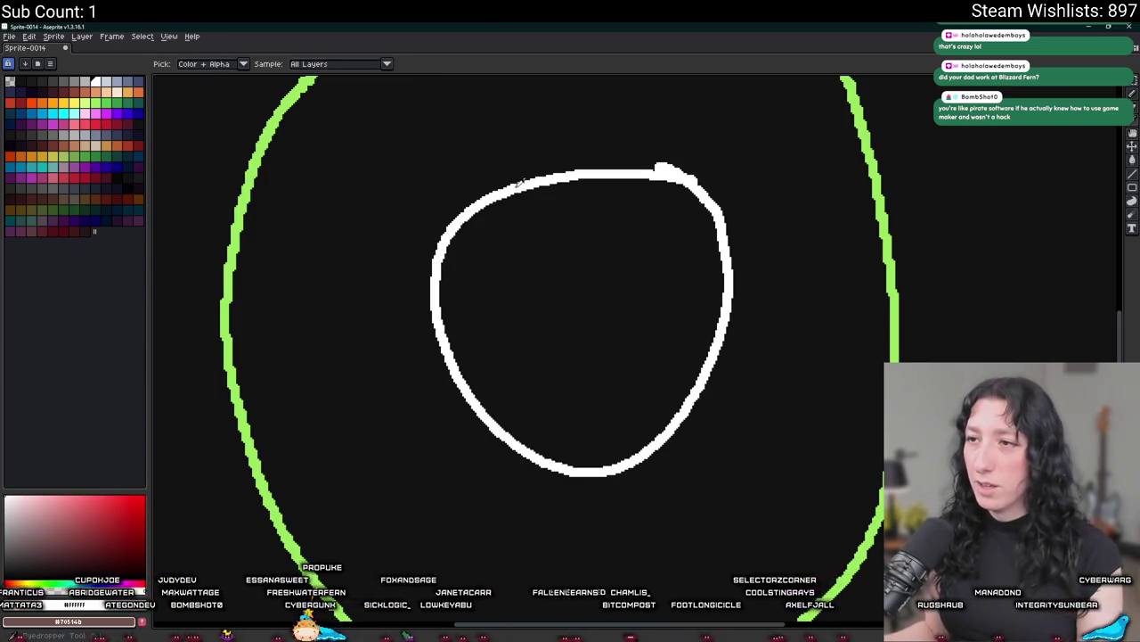
{"action": "scroll", "coordinate": [545, 257], "scroll_direction": "up", "scroll_amount": 1}
{"action": "key", "text": "g"}
{"action": "left_click", "coordinate": [565, 275]}
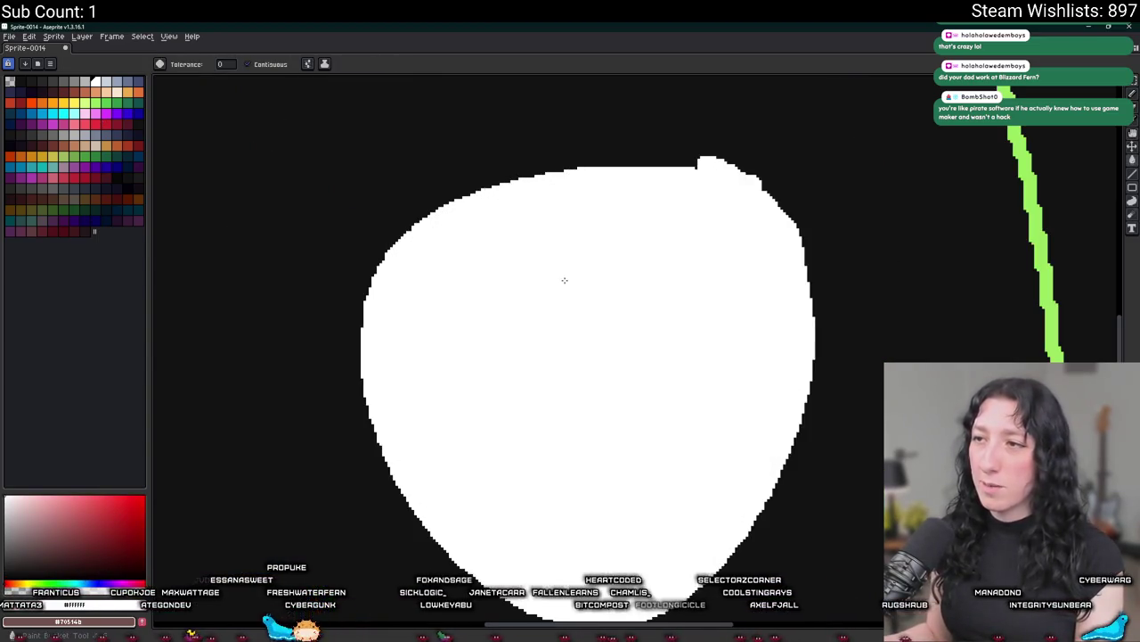
{"action": "scroll", "coordinate": [565, 276], "scroll_direction": "down", "scroll_amount": 4}
{"action": "scroll", "coordinate": [581, 238], "scroll_direction": "up", "scroll_amount": 2}
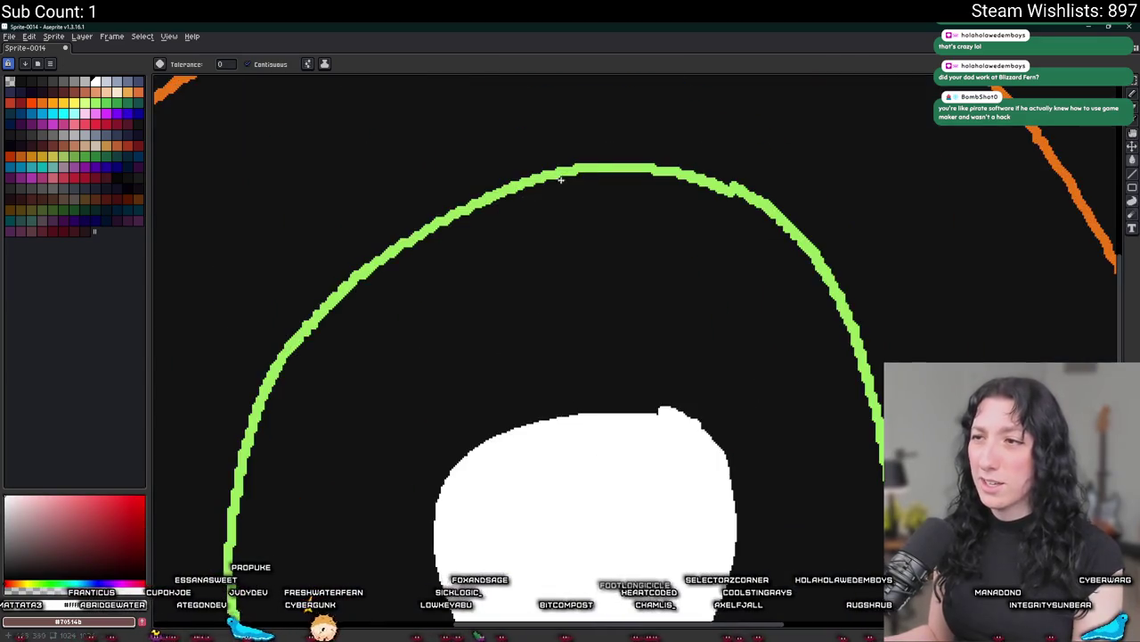
{"action": "key", "text": "i"}
{"action": "left_click", "coordinate": [567, 167]}
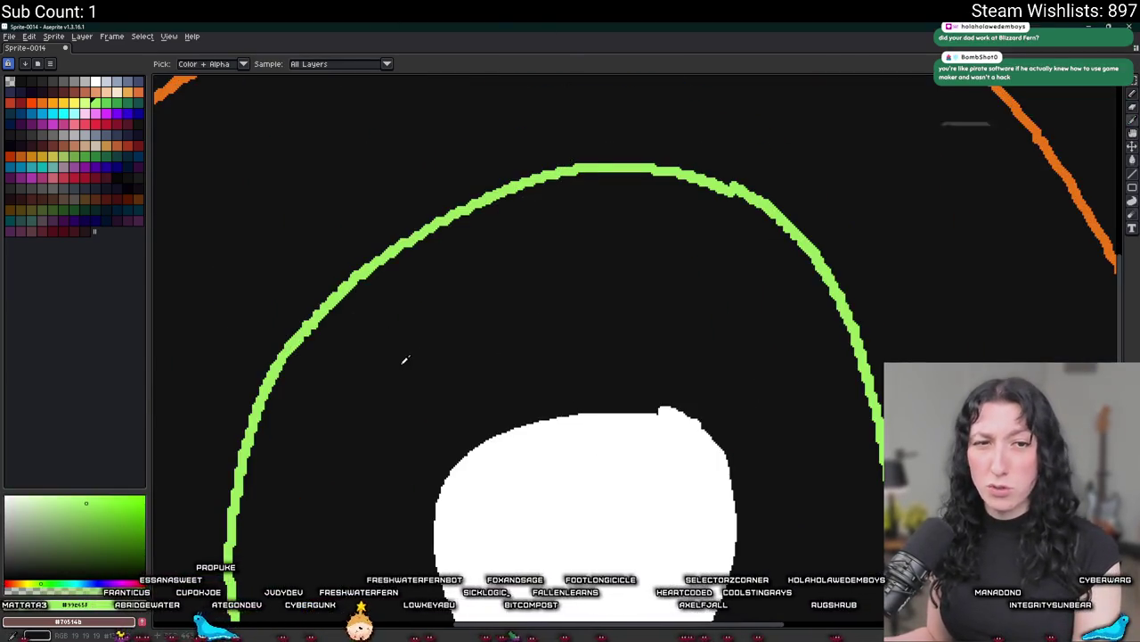
{"action": "key", "text": "g"}
{"action": "left_click", "coordinate": [484, 351]}
Fill the orange and red bands, then switch over to the GameMaker player code.
{"action": "scroll", "coordinate": [484, 351], "scroll_direction": "down", "scroll_amount": 4}
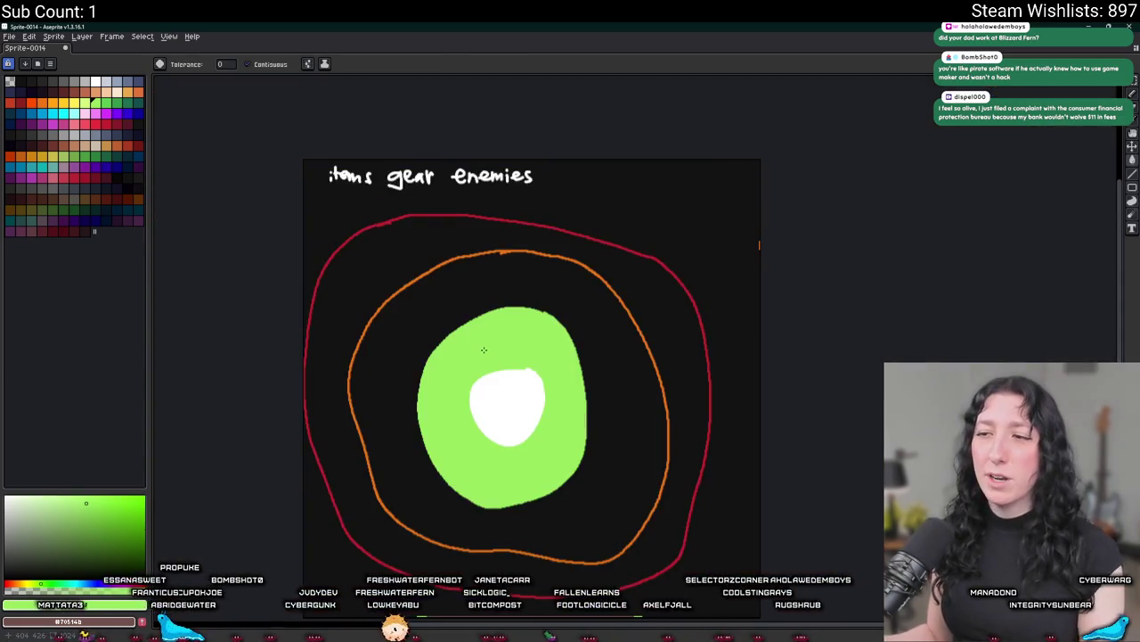
{"action": "scroll", "coordinate": [439, 313], "scroll_direction": "up", "scroll_amount": 2}
{"action": "key", "text": "u"}
{"action": "key", "text": "i"}
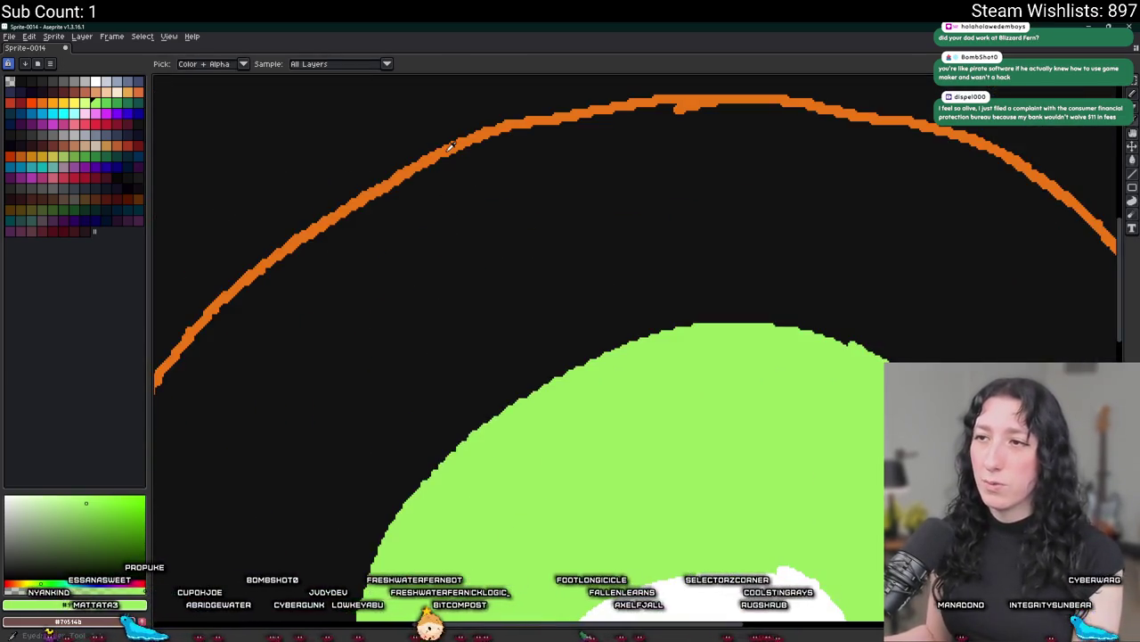
{"action": "left_click", "coordinate": [443, 158]}
{"action": "key", "text": "g"}
{"action": "left_click", "coordinate": [455, 191]}
{"action": "scroll", "coordinate": [459, 170], "scroll_direction": "down", "scroll_amount": 3}
{"action": "scroll", "coordinate": [468, 141], "scroll_direction": "up", "scroll_amount": 3}
{"action": "left_click", "coordinate": [478, 114]}
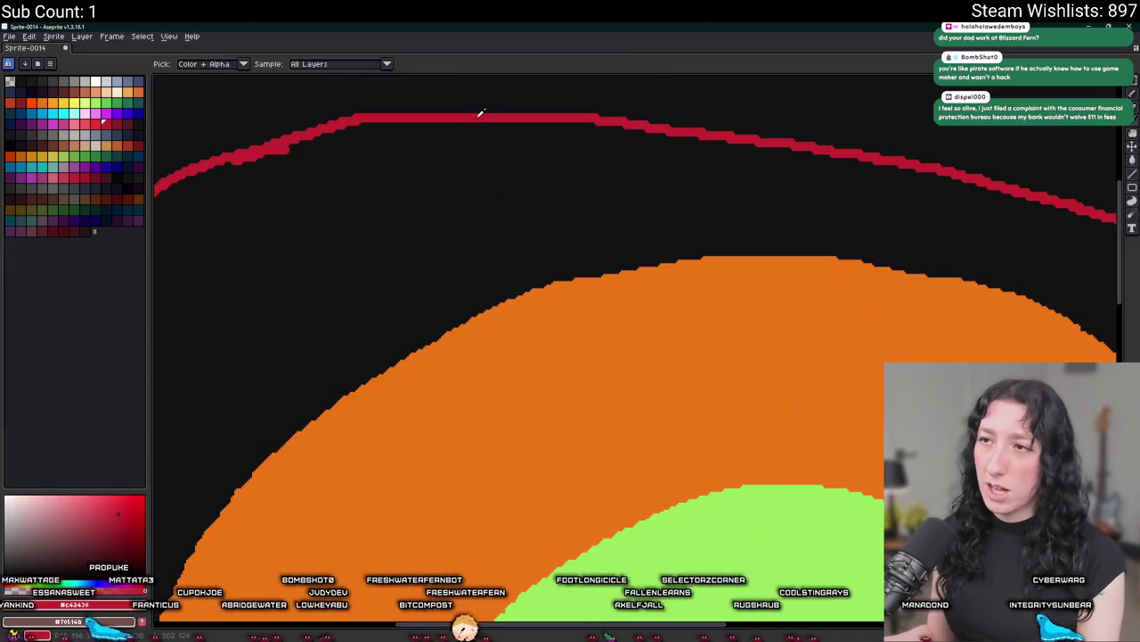
{"action": "key", "text": "g"}
{"action": "left_click", "coordinate": [485, 170]}
{"action": "scroll", "coordinate": [487, 167], "scroll_direction": "down", "scroll_amount": 3}
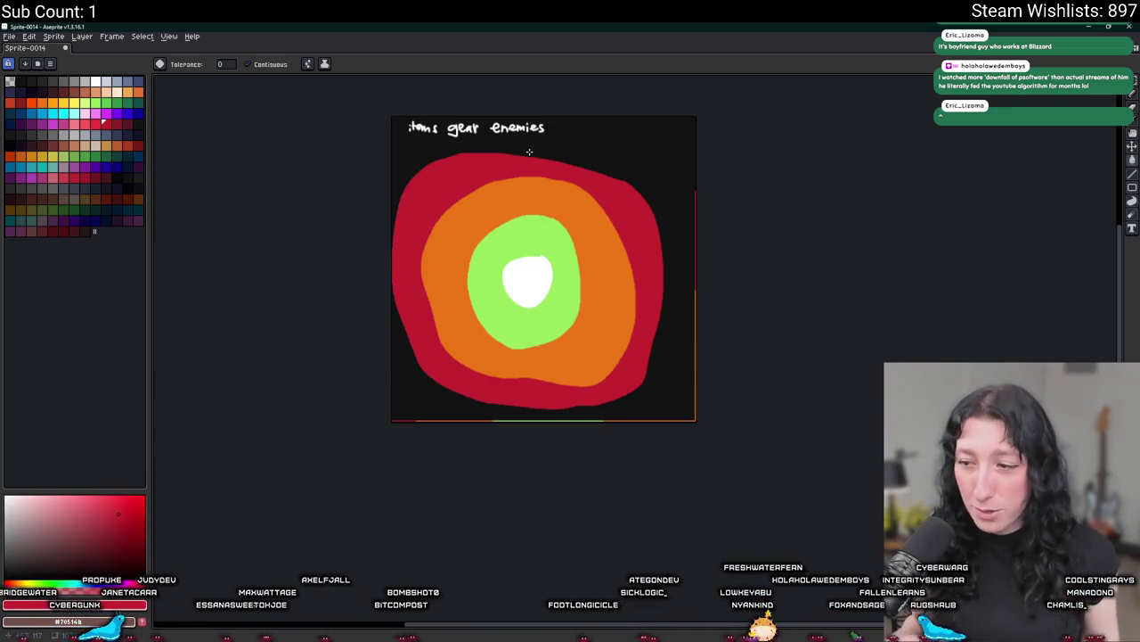
{"action": "key", "text": "alt+Tab"}
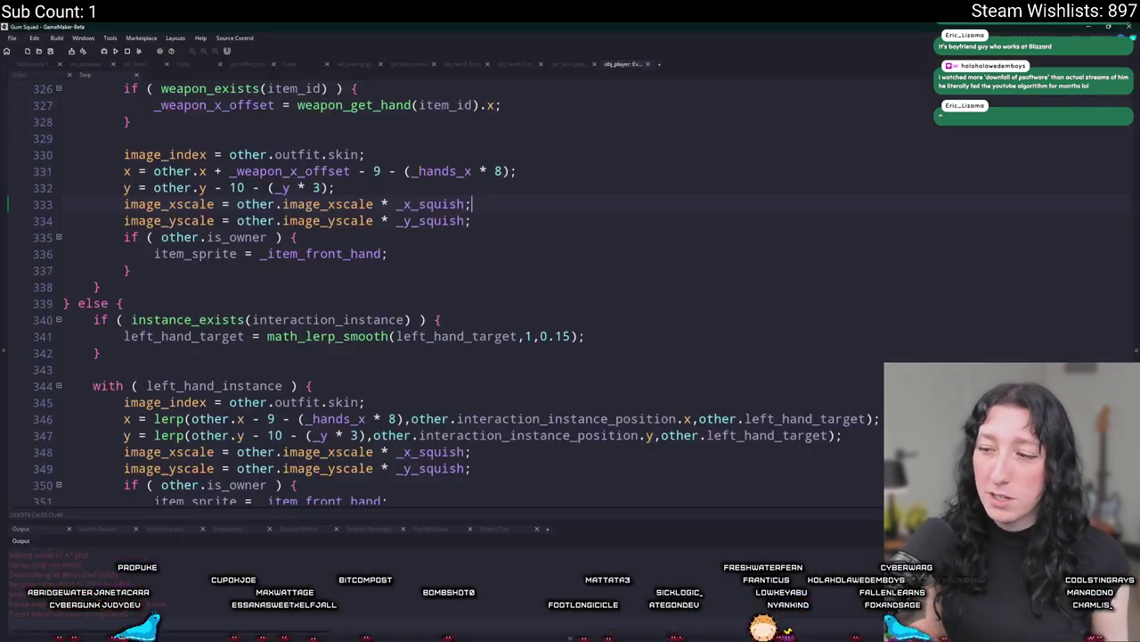
{"action": "key", "text": "alt+Tab"}
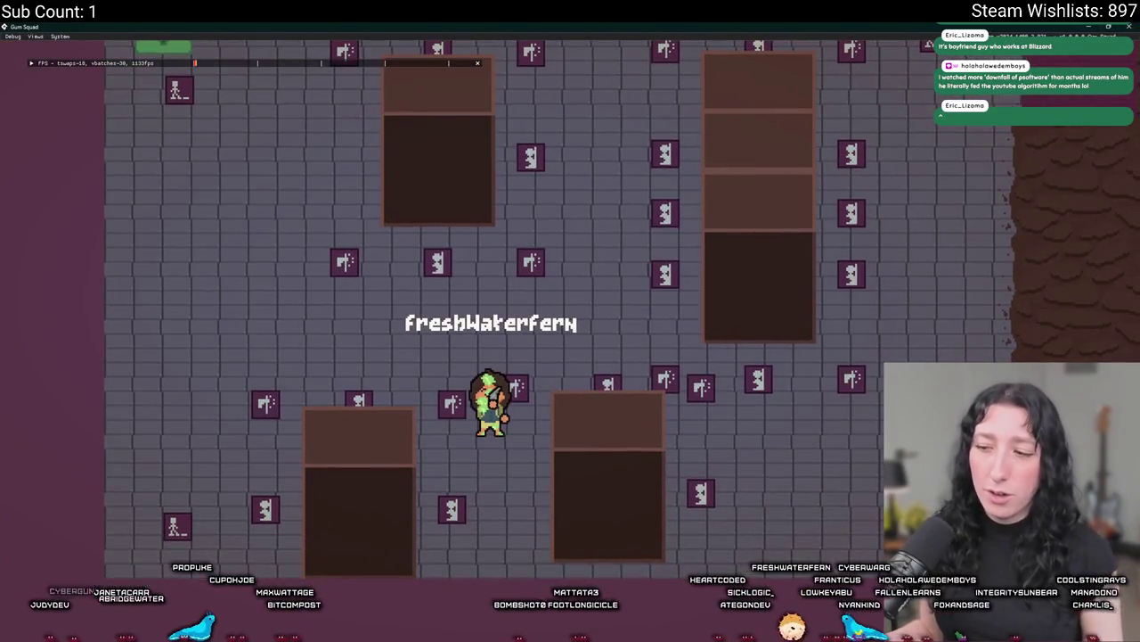
{"action": "key", "text": "alt+Tab"}
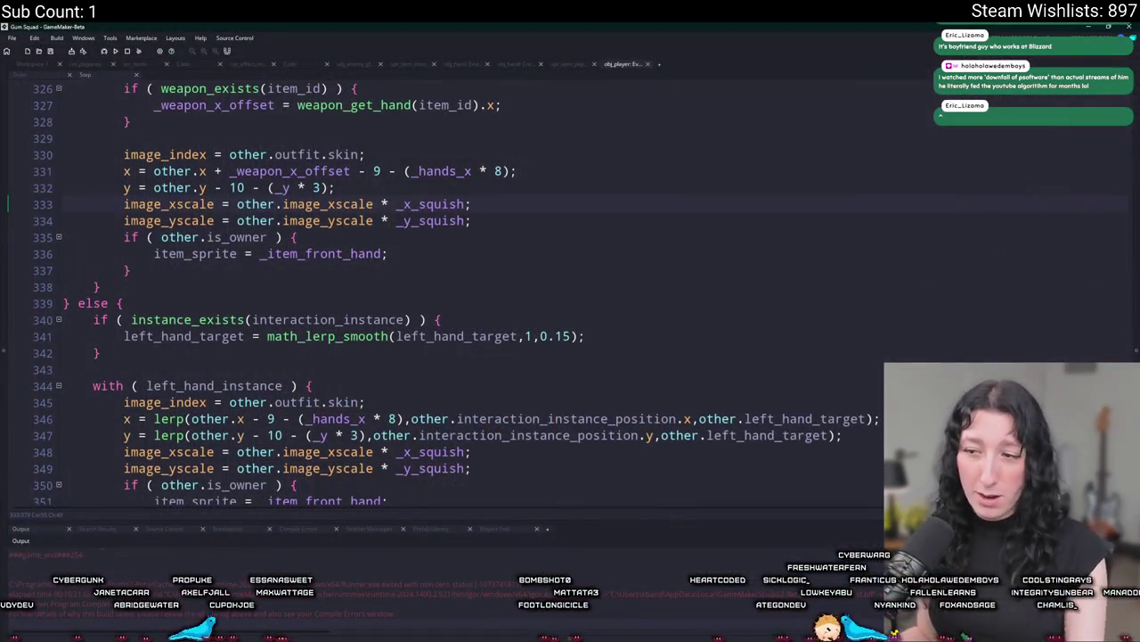
{"action": "key", "text": "alt+Tab"}
{"action": "scroll", "coordinate": [439, 338], "scroll_direction": "up", "scroll_amount": 3}
{"action": "scroll", "coordinate": [432, 307], "scroll_direction": "down", "scroll_amount": 2}
{"action": "key", "text": "i"}
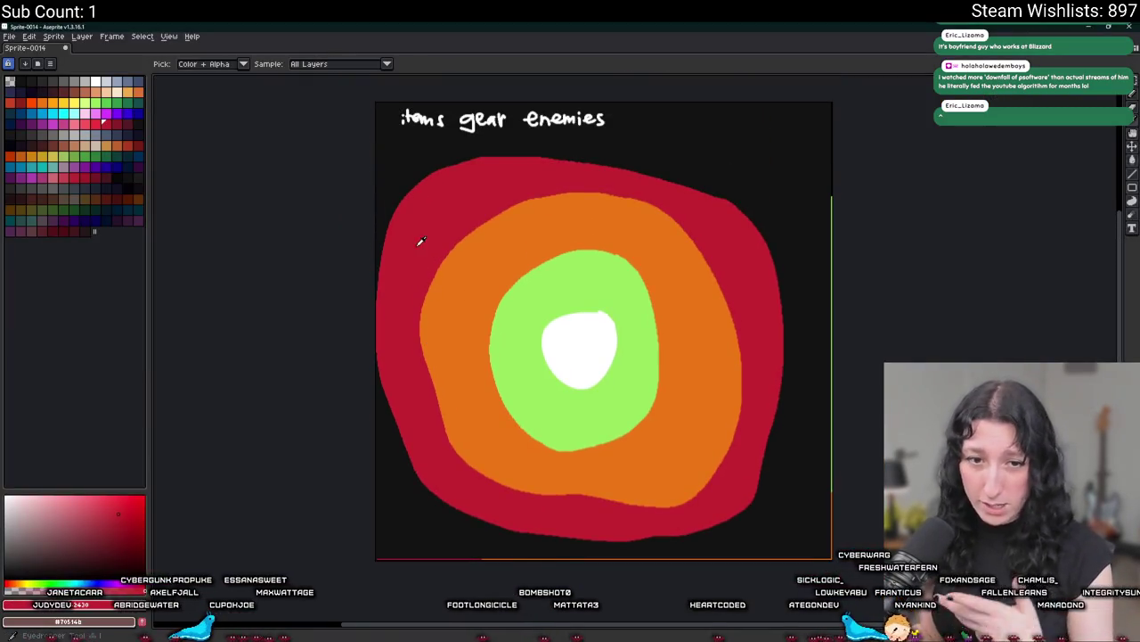
Select the coloured ring blob with the Magic Wand and delete it.
{"action": "key", "text": "b"}
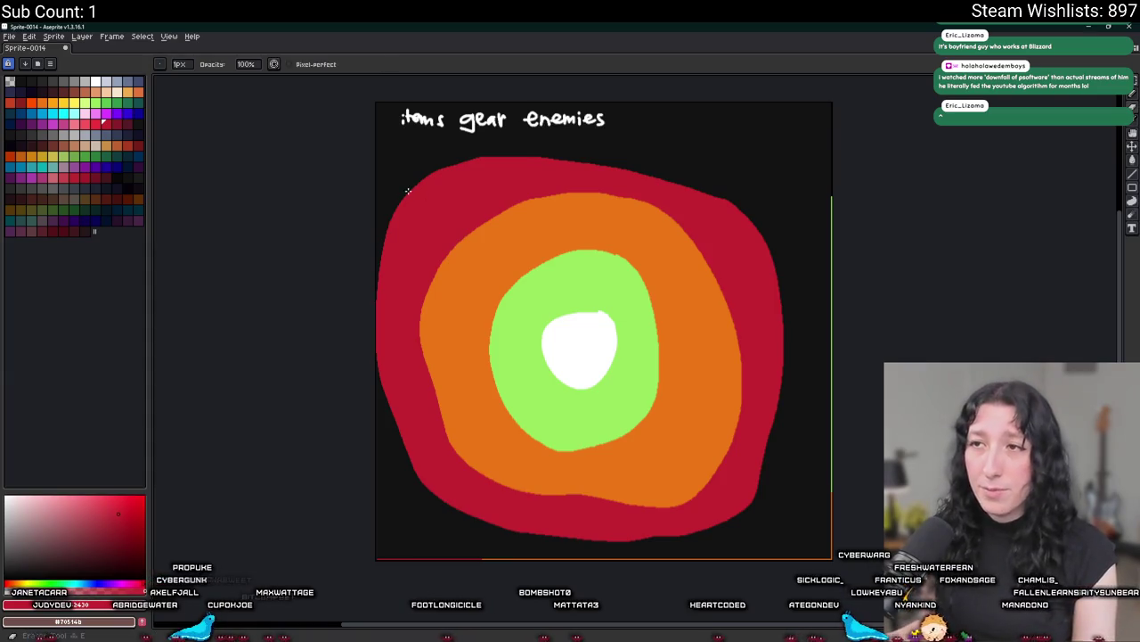
{"action": "key", "text": "e"}
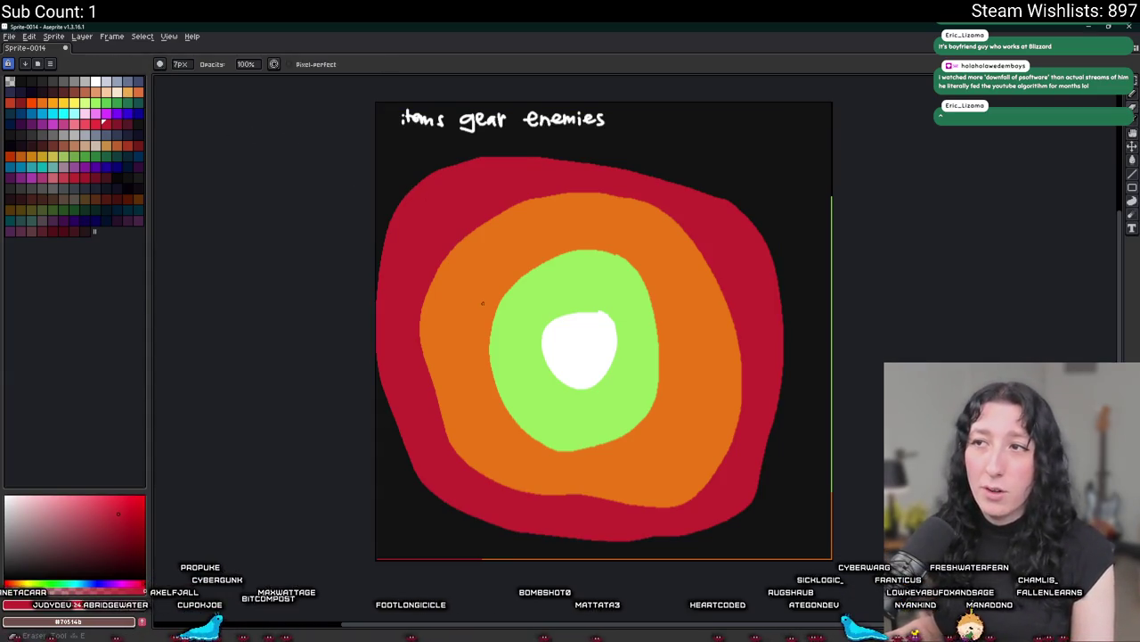
{"action": "key", "text": "w"}
{"action": "left_click", "coordinate": [466, 216]}
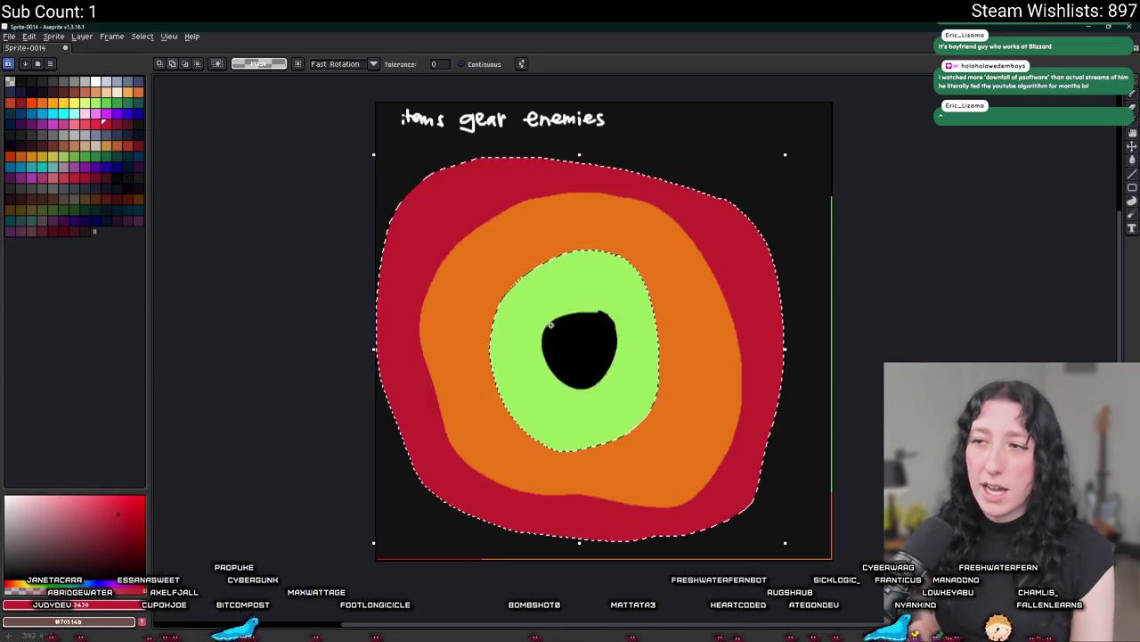
{"action": "key", "text": "Delete"}
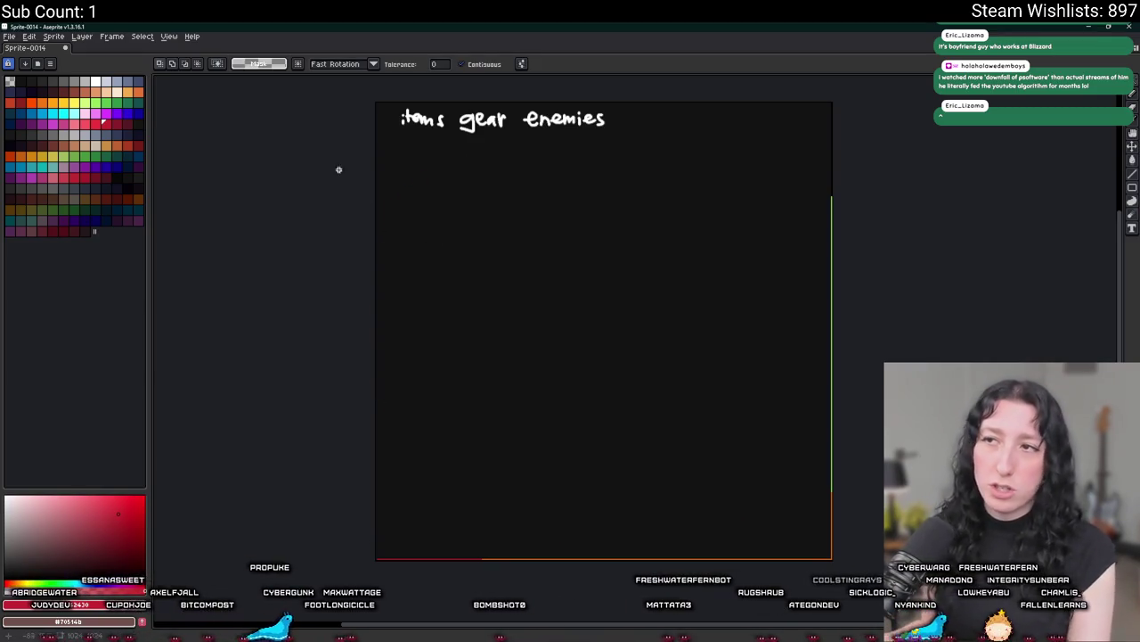
{"action": "scroll", "coordinate": [449, 114], "scroll_direction": "up", "scroll_amount": 2}
{"action": "scroll", "coordinate": [341, 244], "scroll_direction": "down", "scroll_amount": 2}
{"action": "scroll", "coordinate": [764, 133], "scroll_direction": "up", "scroll_amount": 3}
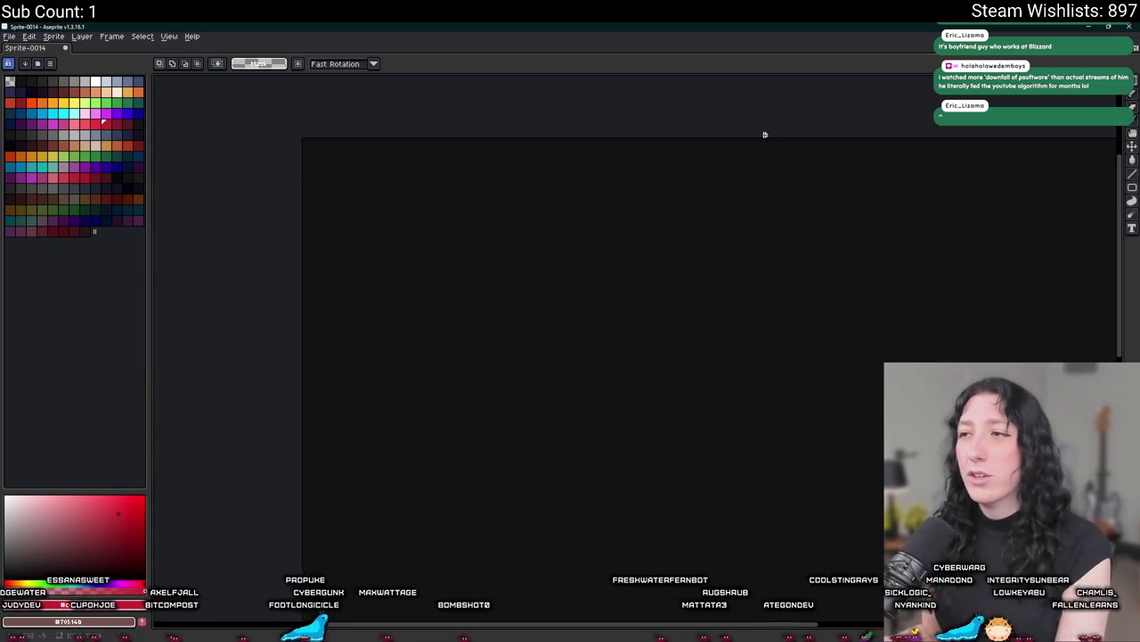
Draw a white outline frame with the Pencil.
{"action": "key", "text": "b"}
{"action": "mouse_move", "coordinate": [355, 287]}
{"action": "left_mouse_down"}
{"action": "mouse_move", "coordinate": [621, 313]}
{"action": "mouse_move", "coordinate": [356, 287]}
{"action": "left_mouse_up"}
{"action": "scroll", "coordinate": [415, 410], "scroll_direction": "up", "scroll_amount": 3}
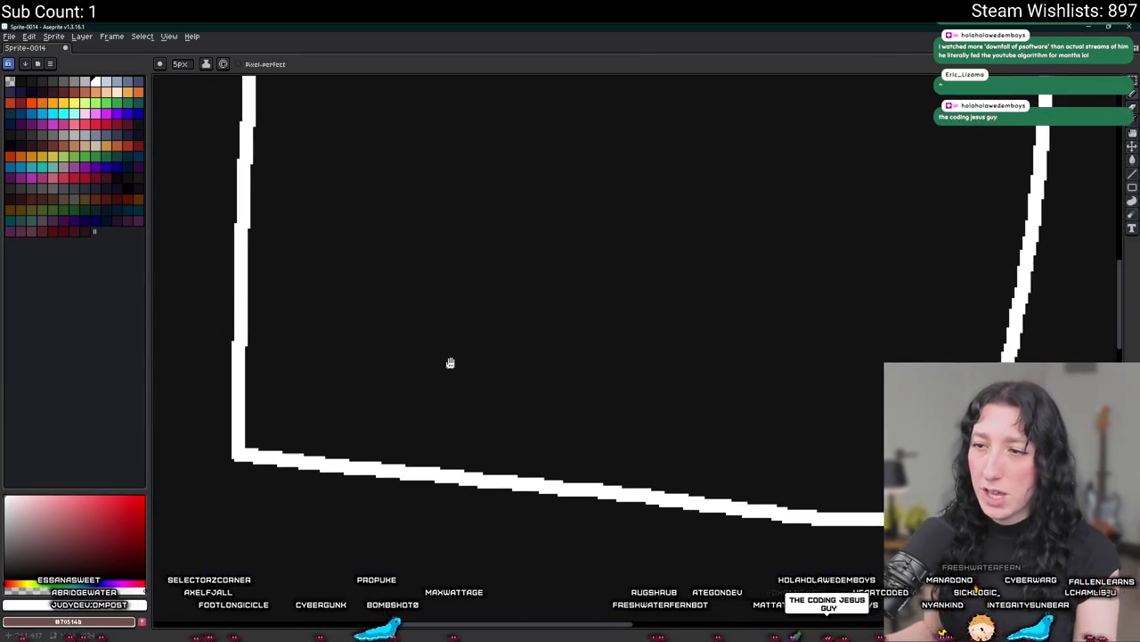
{"action": "mouse_move", "coordinate": [473, 421]}
{"action": "left_mouse_down"}
{"action": "mouse_move", "coordinate": [456, 446]}
{"action": "mouse_move", "coordinate": [475, 388]}
{"action": "left_mouse_up"}
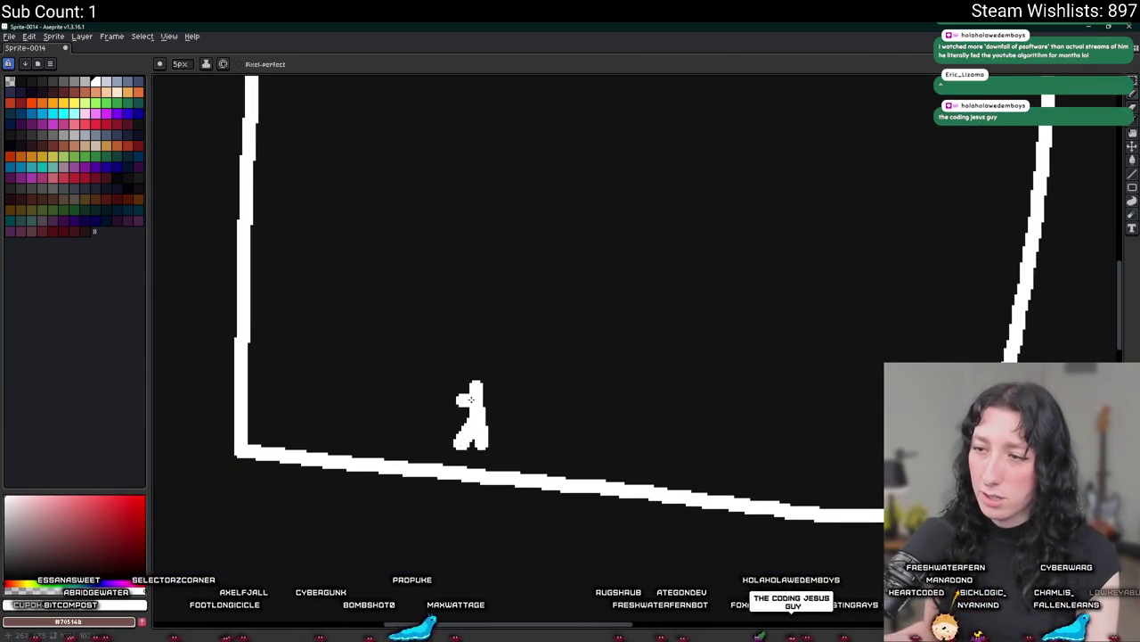
{"action": "left_click_drag", "start_coordinate": [419, 280], "coordinate": [348, 256]}
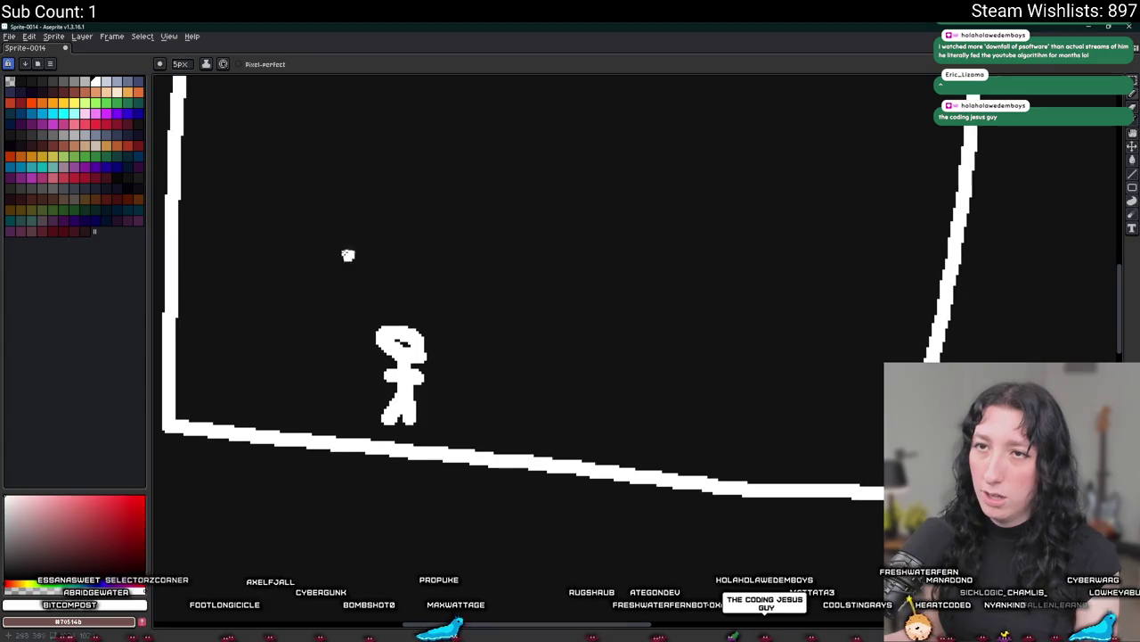
Paint a large yellow sun above the stick figure with an enlarged brush.
{"action": "left_click", "coordinate": [74, 103]}
{"action": "scroll", "coordinate": [543, 280], "scroll_direction": "up", "scroll_amount": 5}
{"action": "scroll", "coordinate": [544, 259], "scroll_direction": "up", "scroll_amount": 5}
{"action": "scroll", "coordinate": [528, 281], "scroll_direction": "up", "scroll_amount": 5}
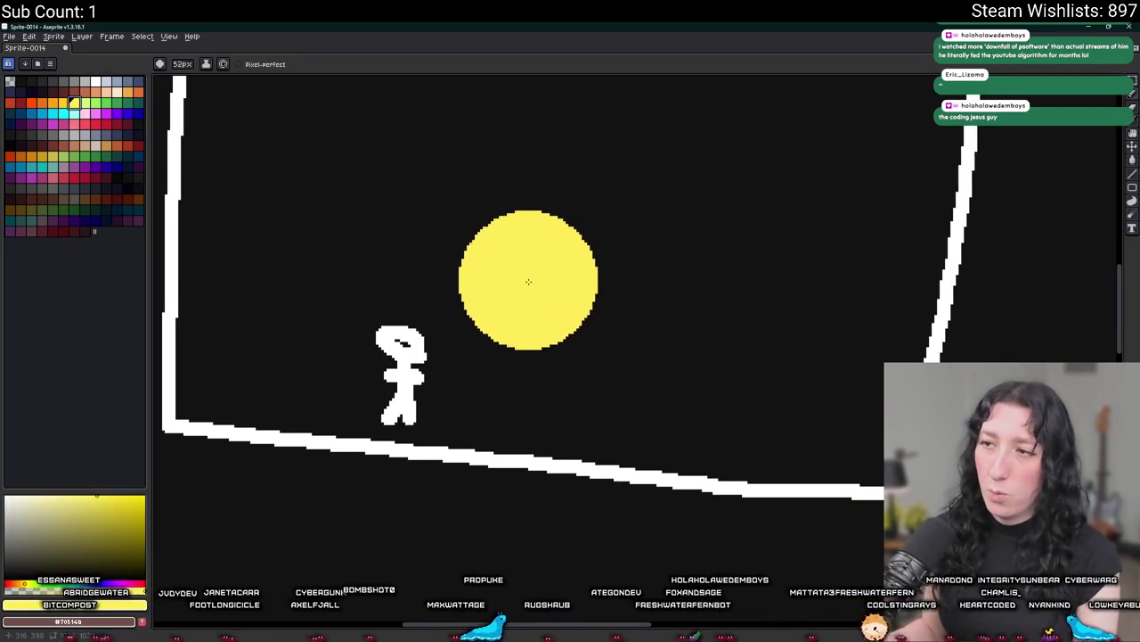
{"action": "scroll", "coordinate": [528, 282], "scroll_direction": "up", "scroll_amount": 2}
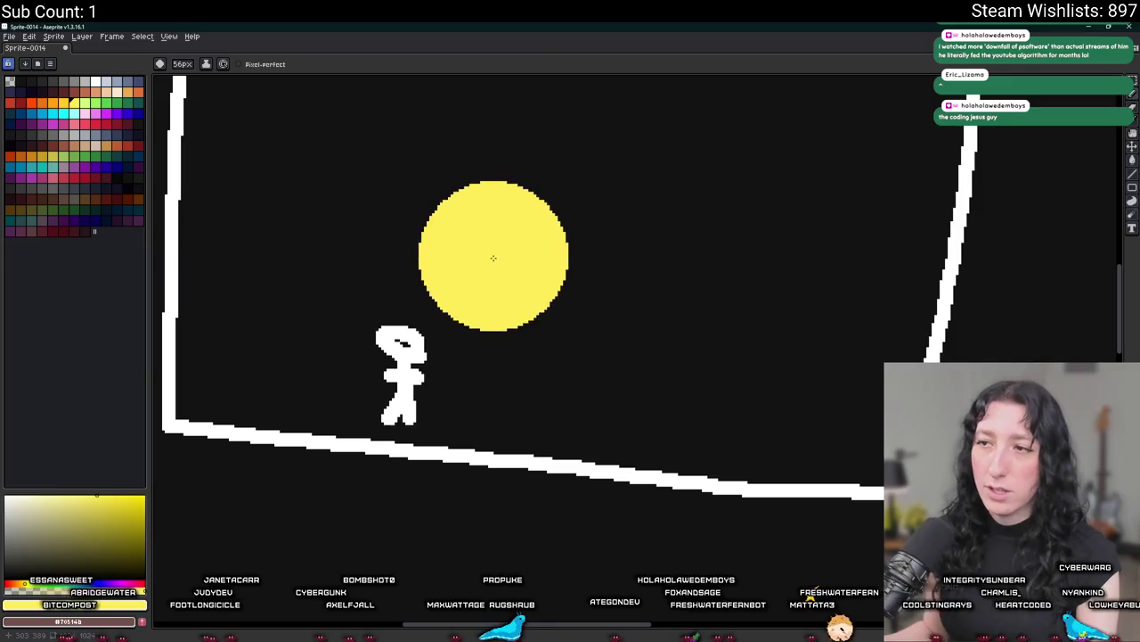
{"action": "left_click", "coordinate": [492, 257]}
{"action": "scroll", "coordinate": [247, 331], "scroll_direction": "down", "scroll_amount": 8}
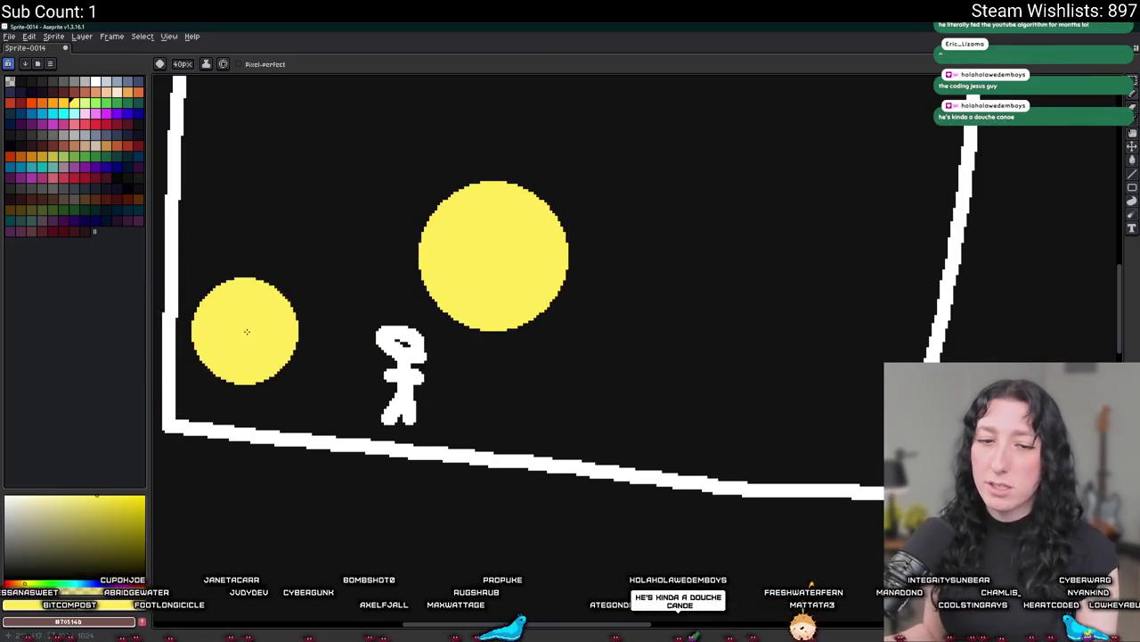
{"action": "scroll", "coordinate": [247, 332], "scroll_direction": "down", "scroll_amount": 13}
{"action": "scroll", "coordinate": [239, 333], "scroll_direction": "down", "scroll_amount": 4}
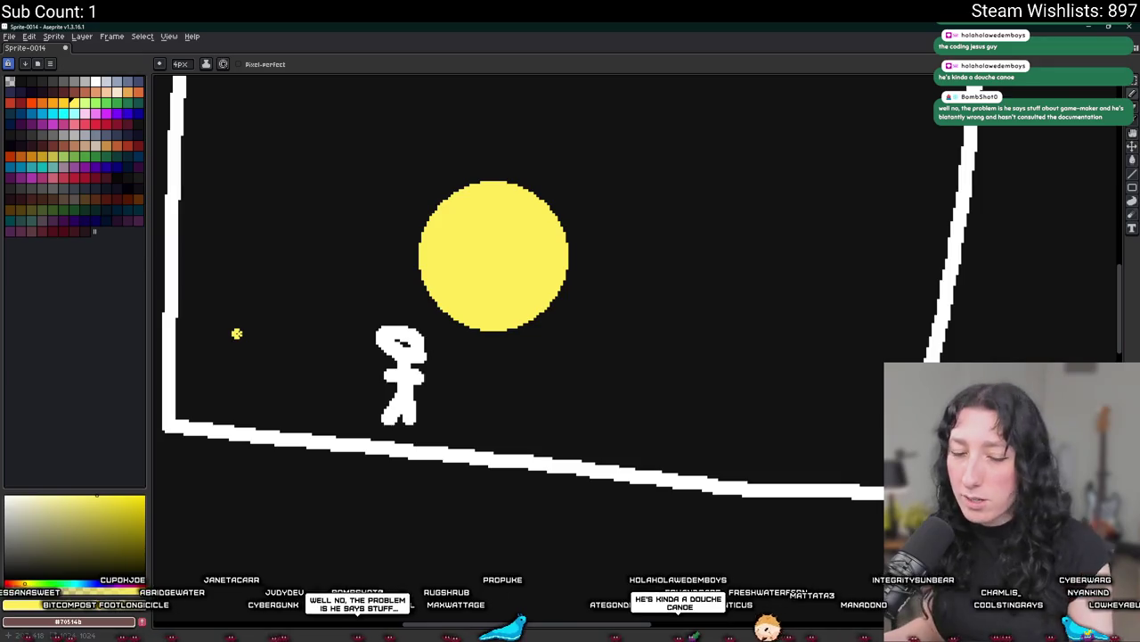
Sample white from the frame and draw an arrow pointing right of it.
{"action": "key", "text": "i"}
{"action": "left_click", "coordinate": [104, 82]}
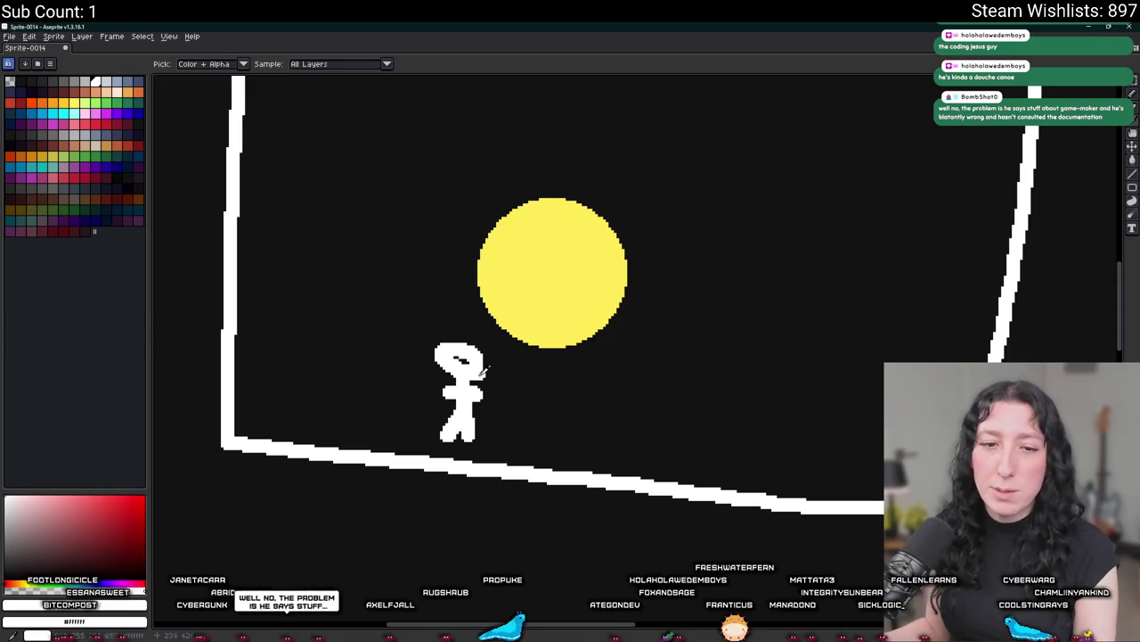
{"action": "scroll", "coordinate": [529, 259], "scroll_direction": "down", "scroll_amount": 2}
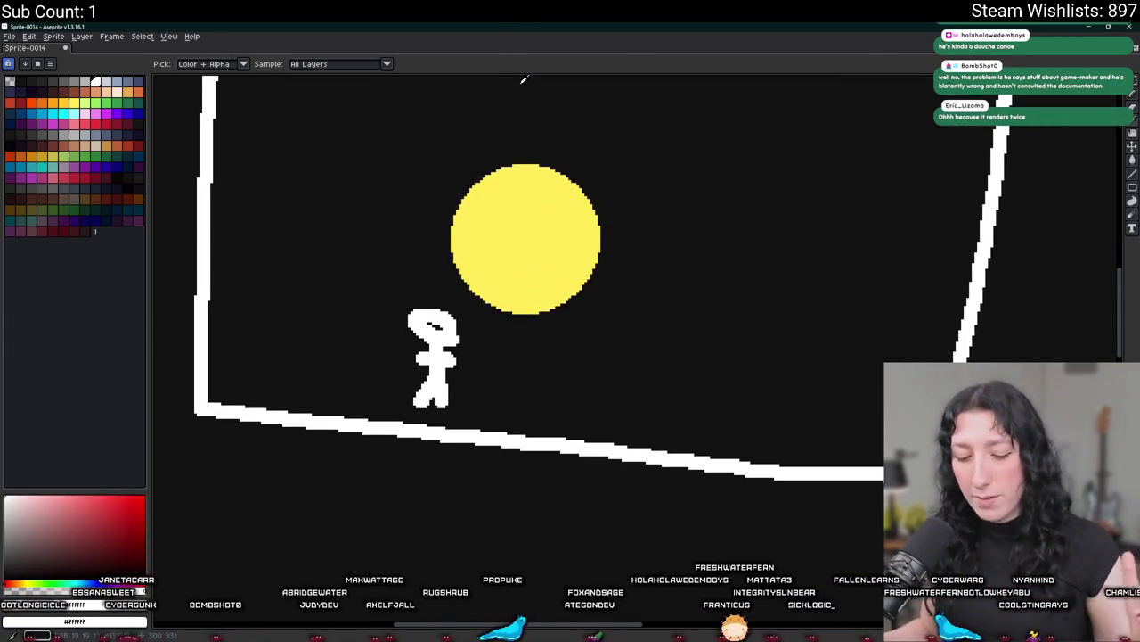
{"action": "scroll", "coordinate": [520, 161], "scroll_direction": "up", "scroll_amount": 1}
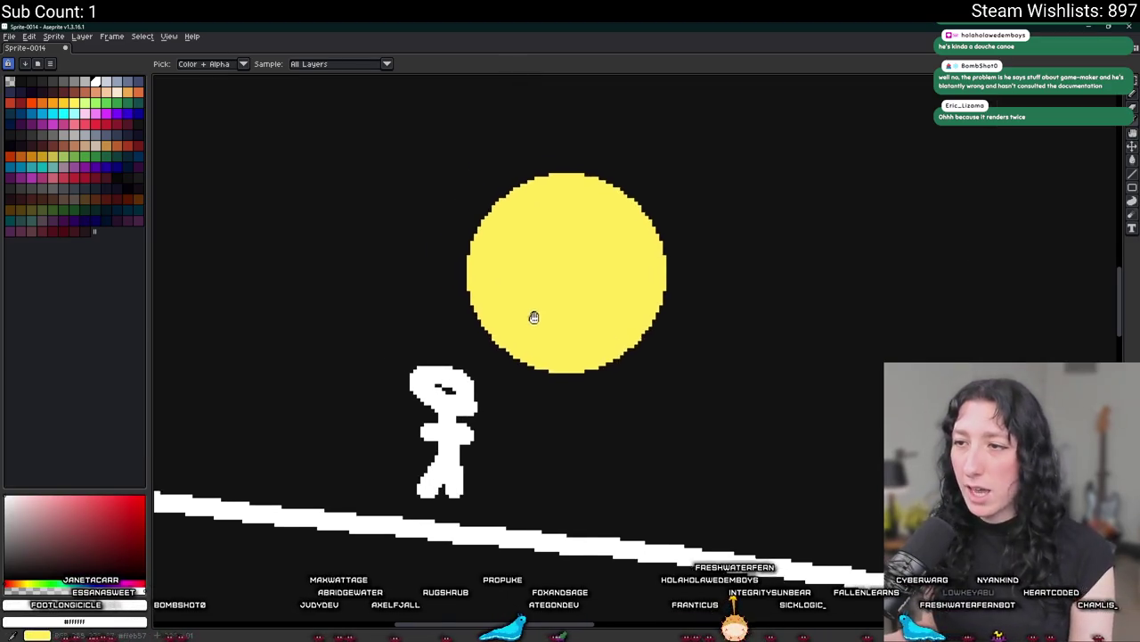
{"action": "left_click_drag", "start_coordinate": [532, 318], "coordinate": [529, 377]}
{"action": "scroll", "coordinate": [544, 365], "scroll_direction": "down", "scroll_amount": 2}
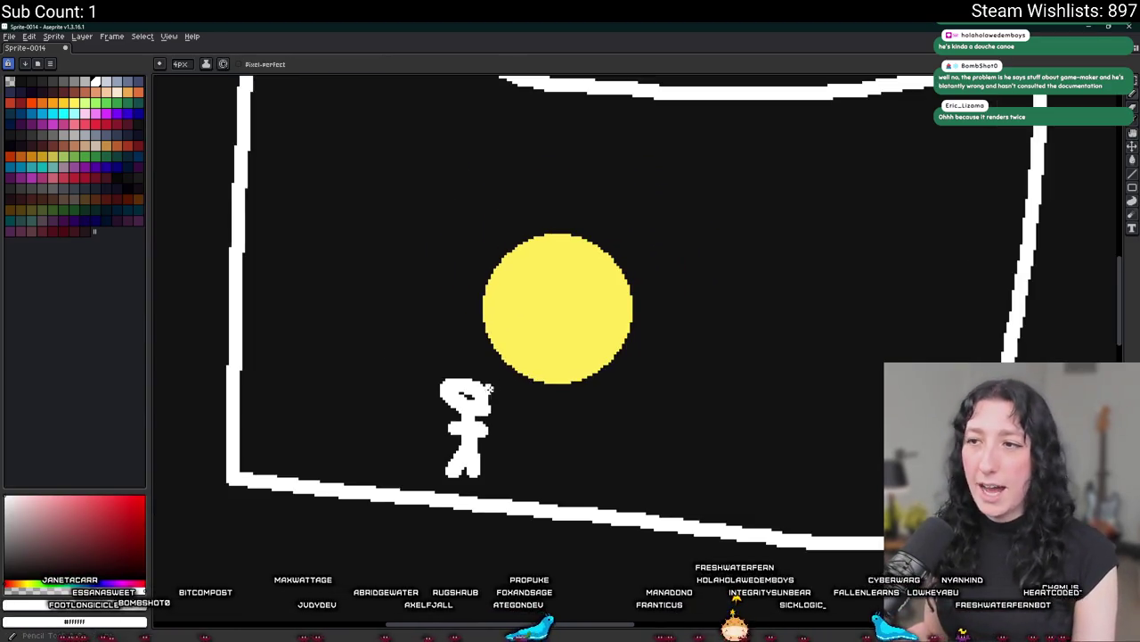
{"action": "scroll", "coordinate": [534, 348], "scroll_direction": "down", "scroll_amount": 2}
{"action": "mouse_move", "coordinate": [701, 318]}
{"action": "left_mouse_down"}
{"action": "mouse_move", "coordinate": [501, 324]}
{"action": "mouse_move", "coordinate": [242, 251]}
{"action": "left_mouse_up"}
{"action": "left_click_drag", "start_coordinate": [496, 252], "coordinate": [617, 244]}
{"action": "left_click_drag", "start_coordinate": [592, 228], "coordinate": [597, 261]}
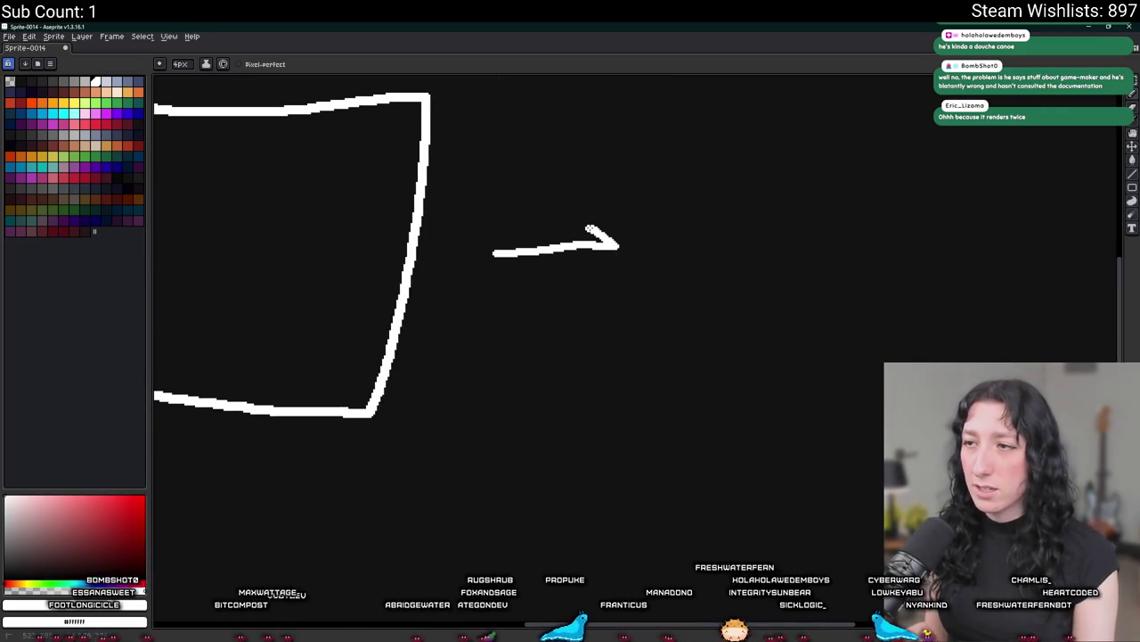
Draw a second rectangle right of the arrow, then undo it.
{"action": "scroll", "coordinate": [481, 301], "scroll_direction": "down", "scroll_amount": 2}
{"action": "mouse_move", "coordinate": [600, 367]}
{"action": "left_mouse_down"}
{"action": "mouse_move", "coordinate": [685, 221]}
{"action": "mouse_move", "coordinate": [810, 221]}
{"action": "mouse_move", "coordinate": [848, 356]}
{"action": "mouse_move", "coordinate": [624, 361]}
{"action": "left_mouse_up"}
{"action": "key", "text": "ctrl+z"}
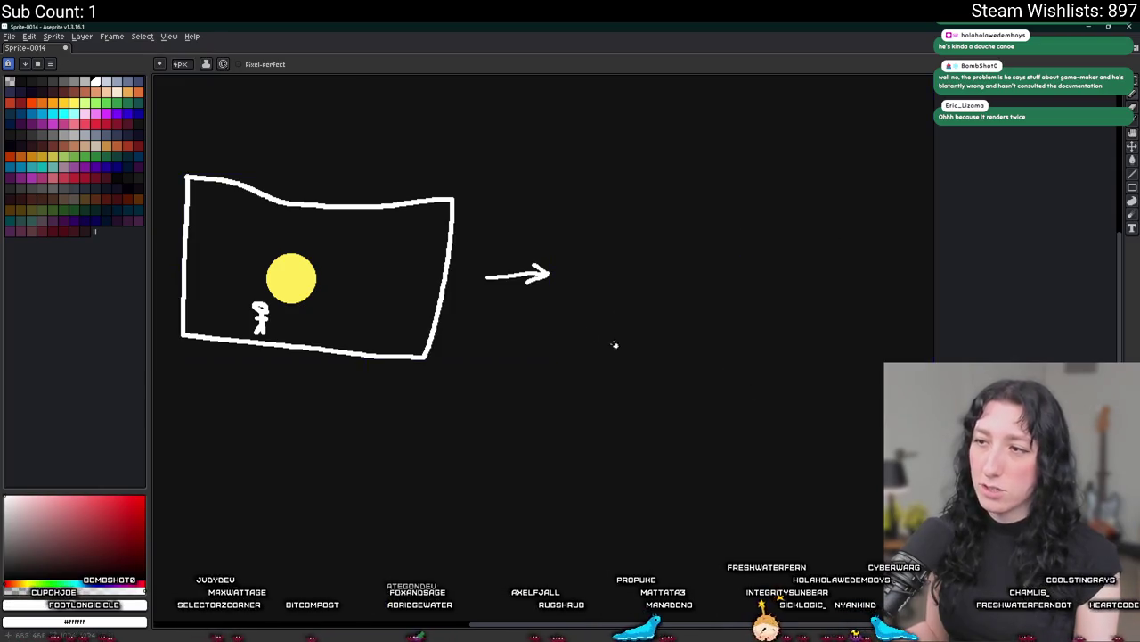
Handwrite 'Cpu' above the frame and pan out to see the whole sketch.
{"action": "scroll", "coordinate": [550, 204], "scroll_direction": "up", "scroll_amount": 3}
{"action": "scroll", "coordinate": [476, 209], "scroll_direction": "up", "scroll_amount": 1}
{"action": "mouse_move", "coordinate": [480, 209]}
{"action": "left_mouse_down"}
{"action": "mouse_move", "coordinate": [501, 275]}
{"action": "mouse_move", "coordinate": [520, 283]}
{"action": "left_mouse_up"}
{"action": "mouse_move", "coordinate": [591, 263]}
{"action": "left_mouse_down"}
{"action": "mouse_move", "coordinate": [596, 296]}
{"action": "mouse_move", "coordinate": [652, 290]}
{"action": "left_mouse_up"}
{"action": "scroll", "coordinate": [659, 268], "scroll_direction": "down", "scroll_amount": 2}
{"action": "mouse_move", "coordinate": [707, 217]}
{"action": "left_mouse_down"}
{"action": "mouse_move", "coordinate": [621, 262]}
{"action": "mouse_move", "coordinate": [418, 254]}
{"action": "mouse_move", "coordinate": [476, 255]}
{"action": "left_mouse_up"}
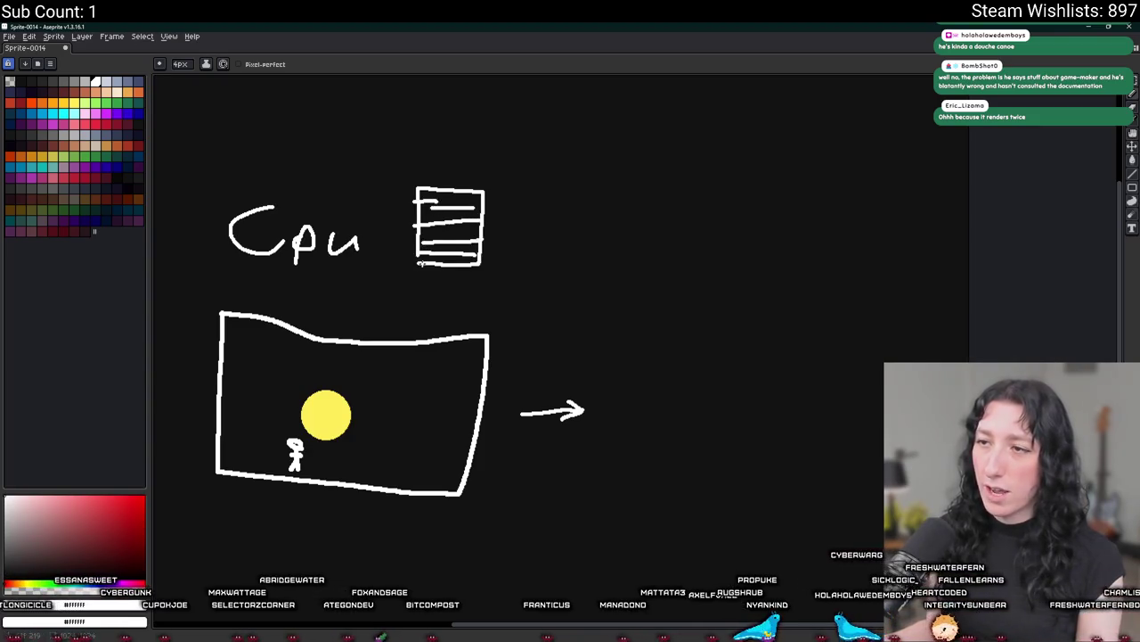
{"action": "mouse_move", "coordinate": [509, 274]}
{"action": "left_mouse_down"}
{"action": "mouse_move", "coordinate": [522, 268]}
{"action": "mouse_move", "coordinate": [461, 242]}
{"action": "left_mouse_up"}
Write 'GPU' with an arrow leading into it, then recentre the sketch.
{"action": "mouse_move", "coordinate": [504, 194]}
{"action": "left_mouse_down"}
{"action": "mouse_move", "coordinate": [461, 233]}
{"action": "mouse_move", "coordinate": [524, 216]}
{"action": "mouse_move", "coordinate": [521, 234]}
{"action": "left_mouse_up"}
{"action": "mouse_move", "coordinate": [525, 202]}
{"action": "left_mouse_down"}
{"action": "mouse_move", "coordinate": [521, 230]}
{"action": "mouse_move", "coordinate": [595, 201]}
{"action": "left_mouse_up"}
{"action": "left_click_drag", "start_coordinate": [424, 215], "coordinate": [454, 213]}
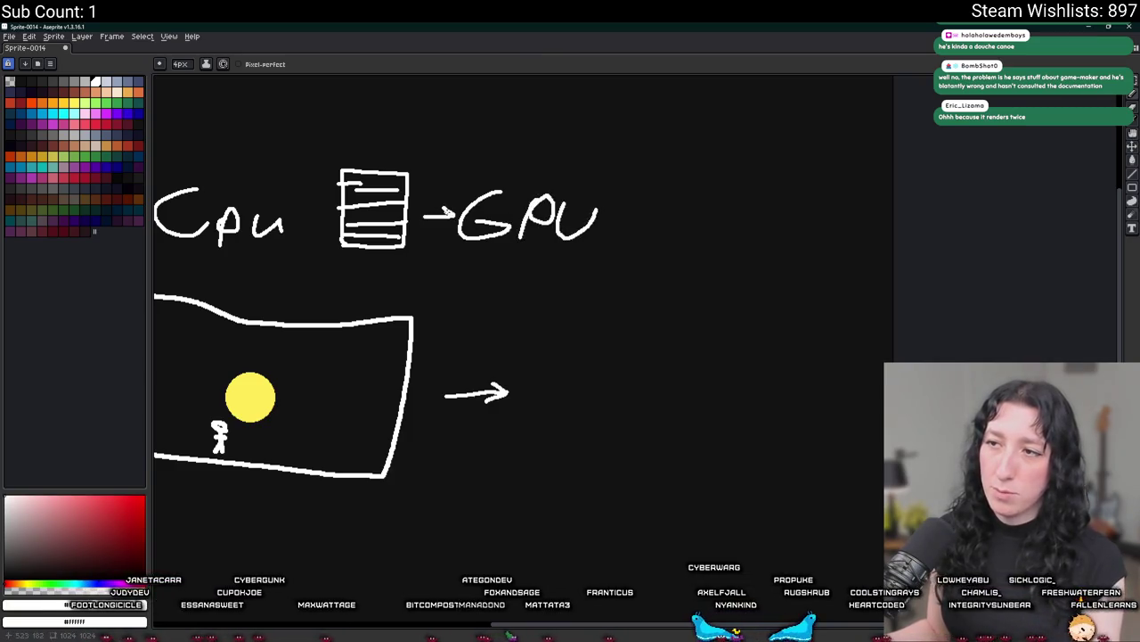
{"action": "left_click_drag", "start_coordinate": [480, 128], "coordinate": [536, 140]}
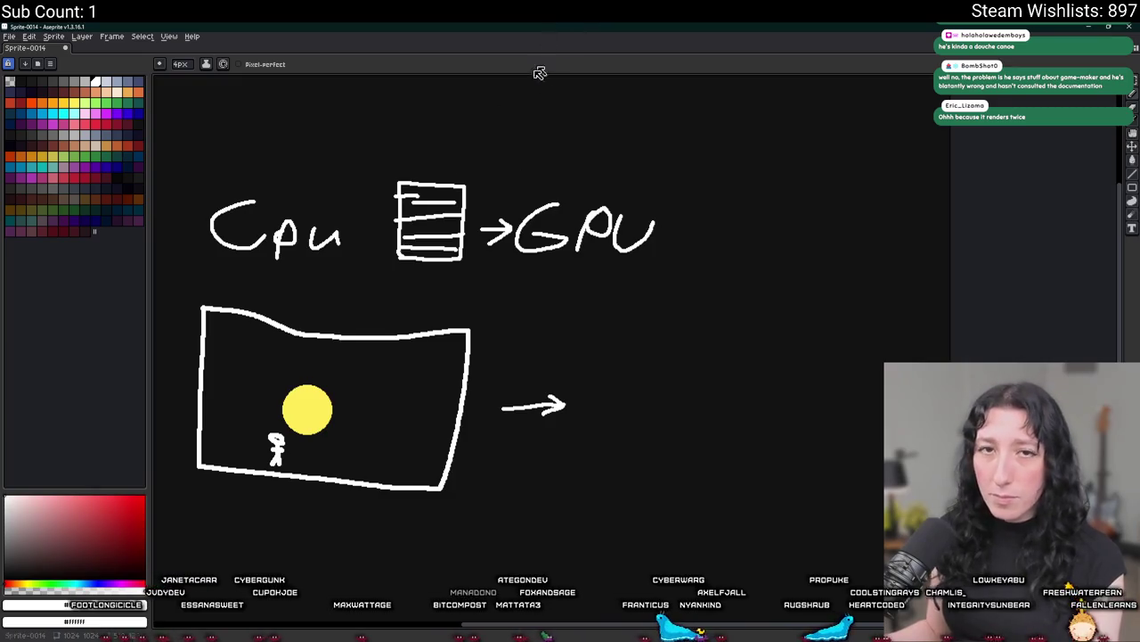
{"action": "left_click_drag", "start_coordinate": [539, 73], "coordinate": [652, 114]}
{"action": "left_click_drag", "start_coordinate": [634, 237], "coordinate": [658, 256]}
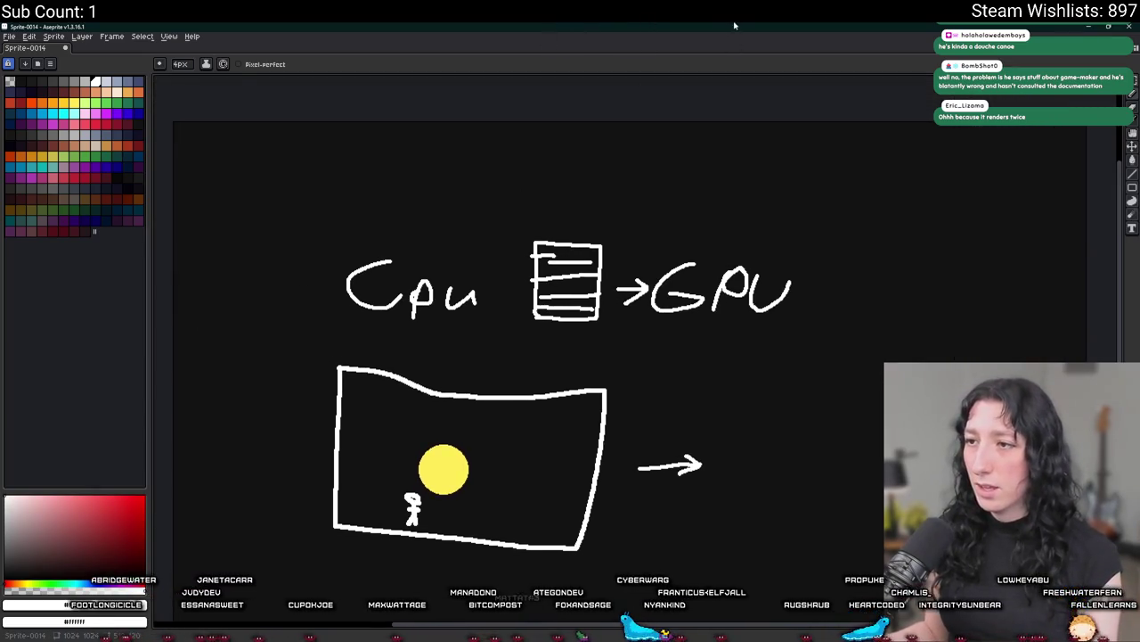
{"action": "scroll", "coordinate": [656, 180], "scroll_direction": "up", "scroll_amount": 1}
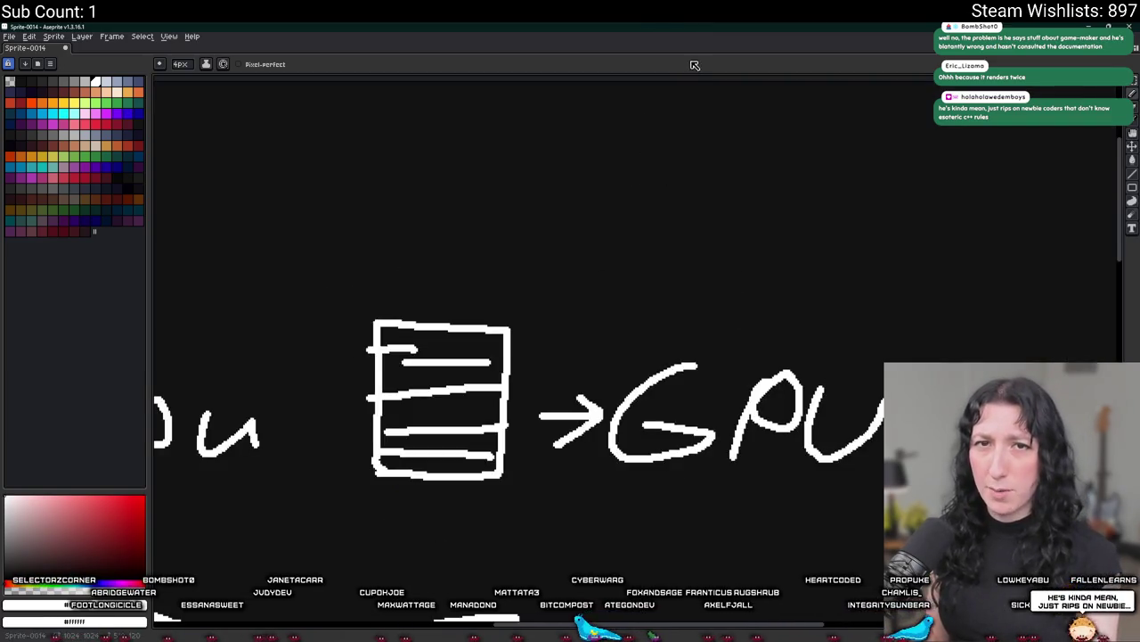
{"action": "mouse_move", "coordinate": [672, 232]}
{"action": "left_mouse_down"}
{"action": "mouse_move", "coordinate": [644, 270]}
{"action": "mouse_move", "coordinate": [603, 279]}
{"action": "left_mouse_up"}
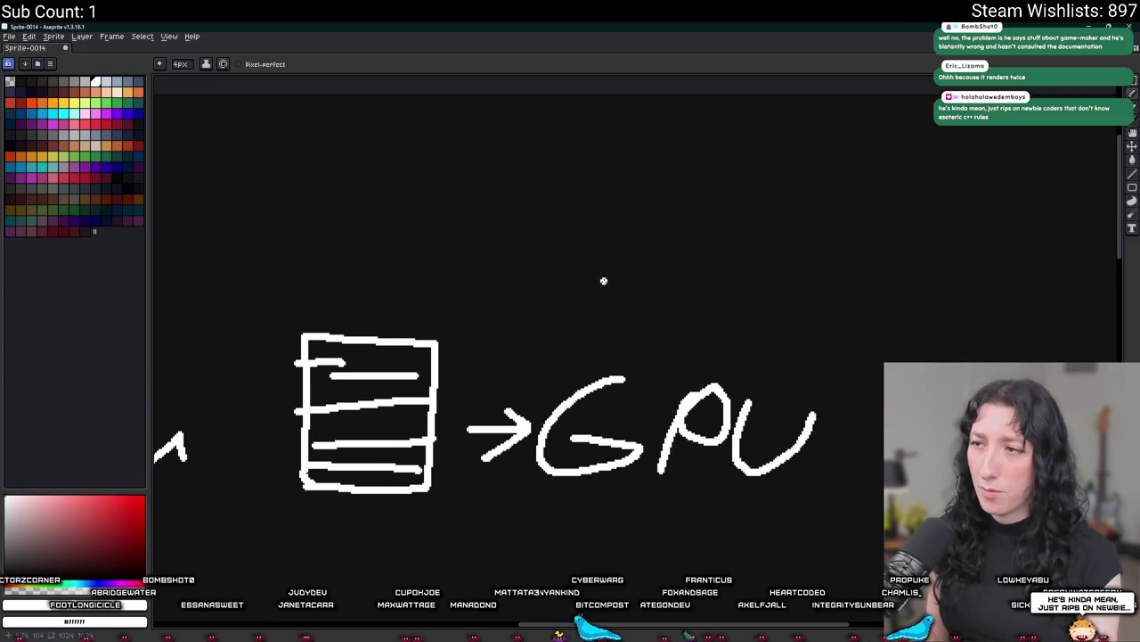
{"action": "scroll", "coordinate": [622, 281], "scroll_direction": "down", "scroll_amount": 1}
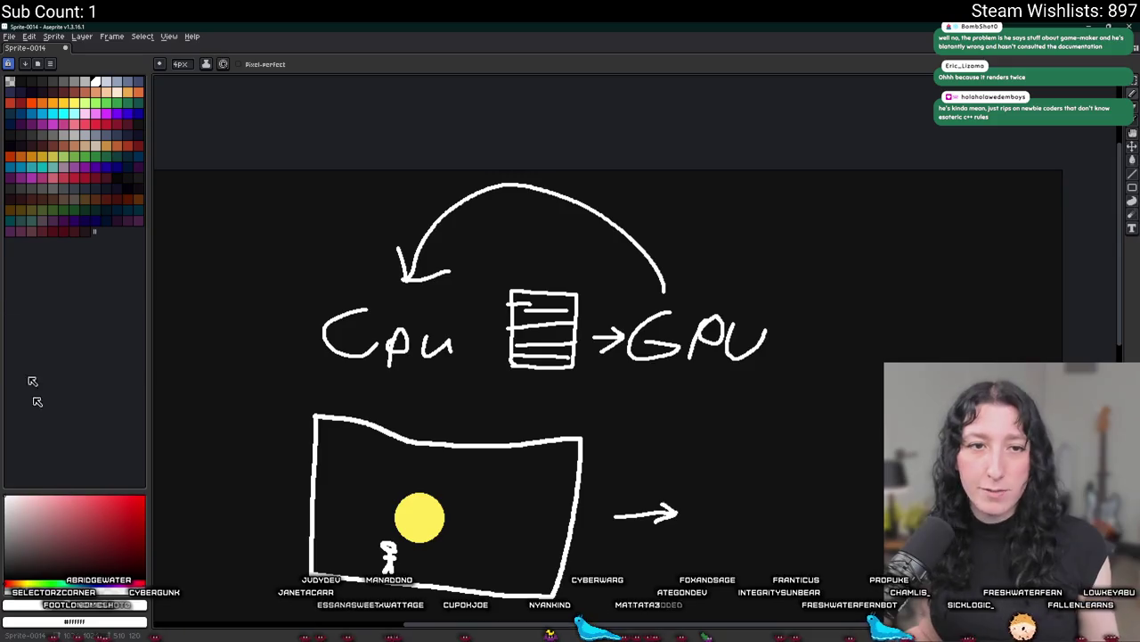
{"action": "scroll", "coordinate": [439, 484], "scroll_direction": "up", "scroll_amount": 2}
{"action": "scroll", "coordinate": [428, 343], "scroll_direction": "up", "scroll_amount": 3}
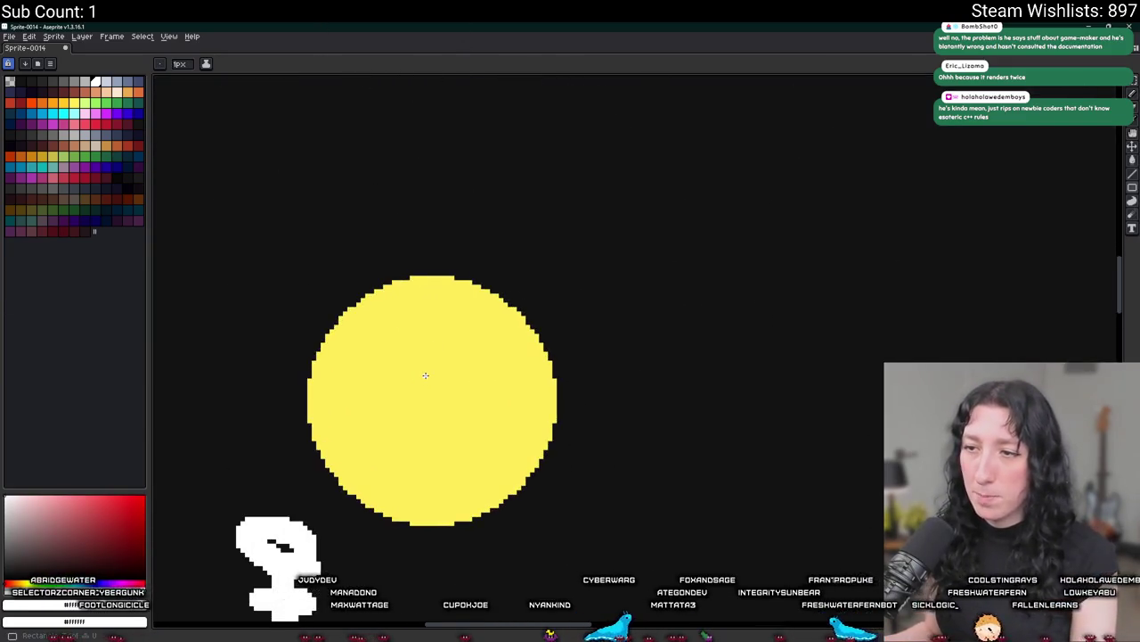
Eyedropper the sun's yellow as the drawing colour and return to the brush.
{"action": "left_click", "coordinate": [106, 113]}
{"action": "scroll", "coordinate": [396, 383], "scroll_direction": "up", "scroll_amount": 1}
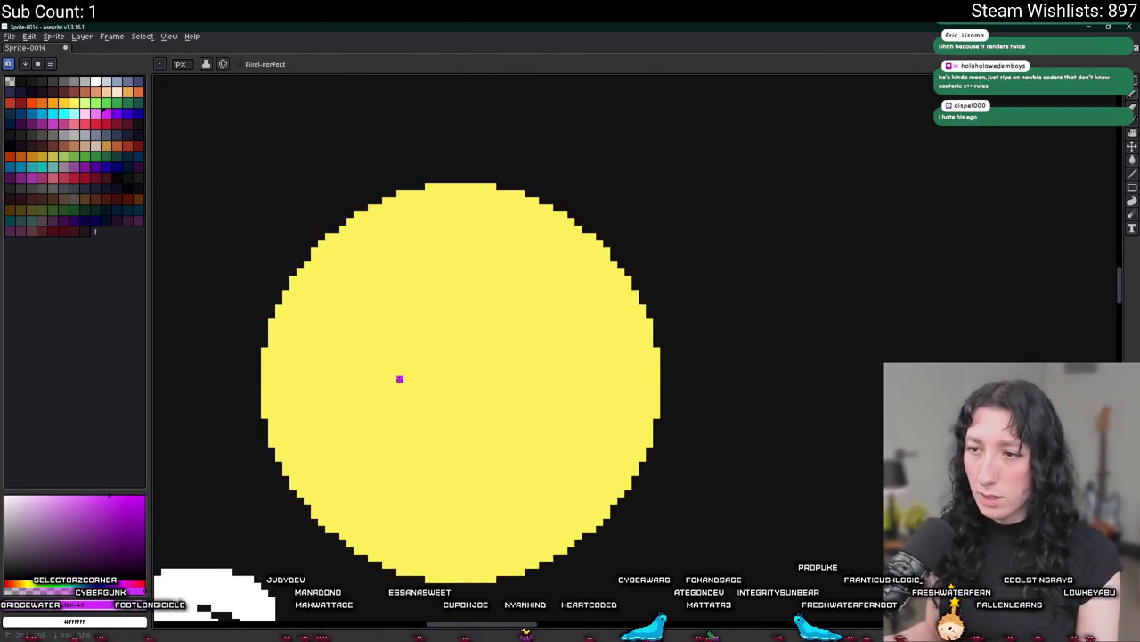
{"action": "scroll", "coordinate": [504, 515], "scroll_direction": "down", "scroll_amount": 2}
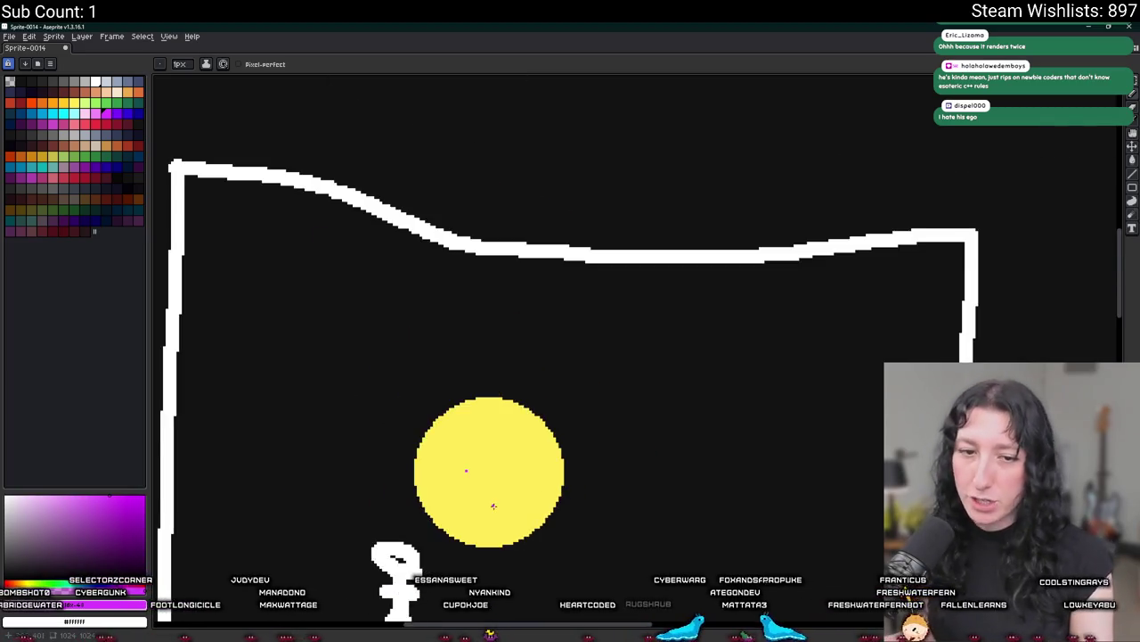
{"action": "scroll", "coordinate": [500, 513], "scroll_direction": "down", "scroll_amount": 1}
{"action": "scroll", "coordinate": [517, 415], "scroll_direction": "down", "scroll_amount": 1}
{"action": "scroll", "coordinate": [521, 433], "scroll_direction": "up", "scroll_amount": 2}
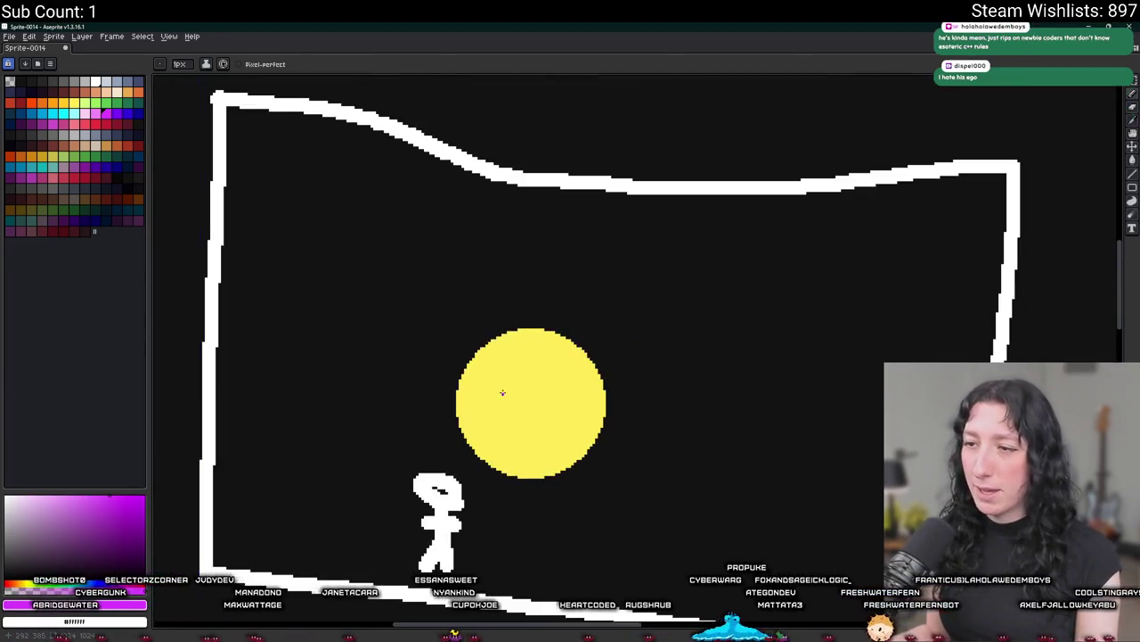
{"action": "key", "text": "i"}
{"action": "scroll", "coordinate": [522, 379], "scroll_direction": "down", "scroll_amount": 1}
{"action": "scroll", "coordinate": [521, 380], "scroll_direction": "down", "scroll_amount": 1}
{"action": "left_click", "coordinate": [522, 380]}
{"action": "key", "text": "b"}
Stamp eight small yellow dots around the sun inside the white frame.
{"action": "left_click_drag", "start_coordinate": [428, 366], "coordinate": [409, 321]}
{"action": "left_click", "coordinate": [683, 364]}
{"action": "left_click", "coordinate": [700, 527]}
{"action": "left_click", "coordinate": [588, 339]}
{"action": "left_click", "coordinate": [746, 304]}
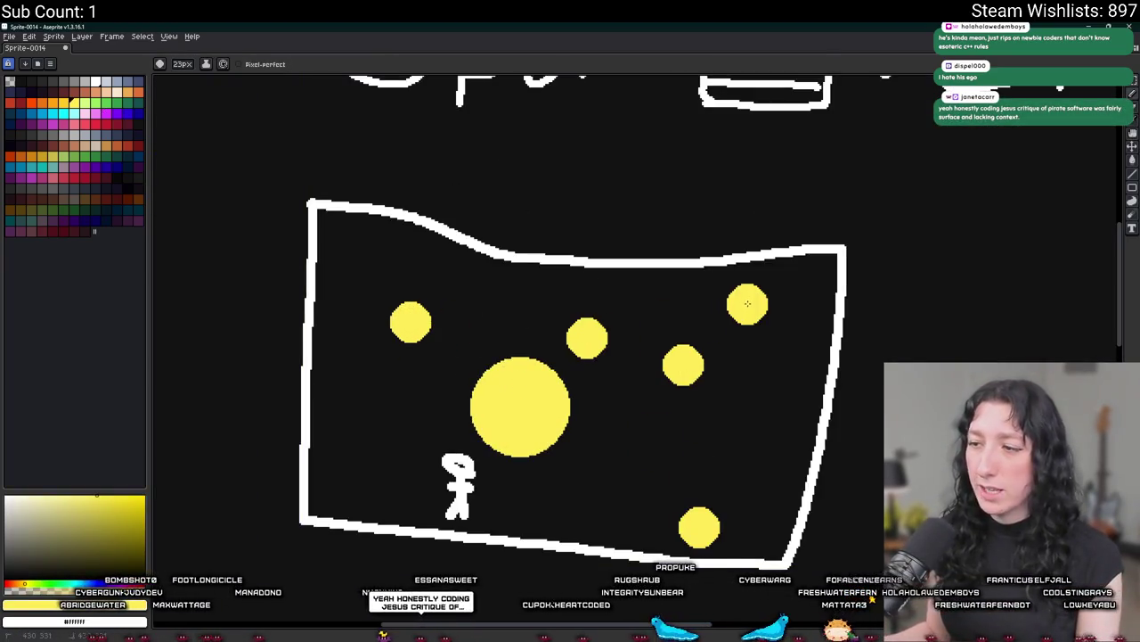
{"action": "left_click", "coordinate": [379, 448]}
{"action": "left_click", "coordinate": [468, 299]}
{"action": "left_click", "coordinate": [410, 275]}
Sample white from the frame outline again as the brush colour and reframe the view.
{"action": "scroll", "coordinate": [514, 430], "scroll_direction": "down", "scroll_amount": 3}
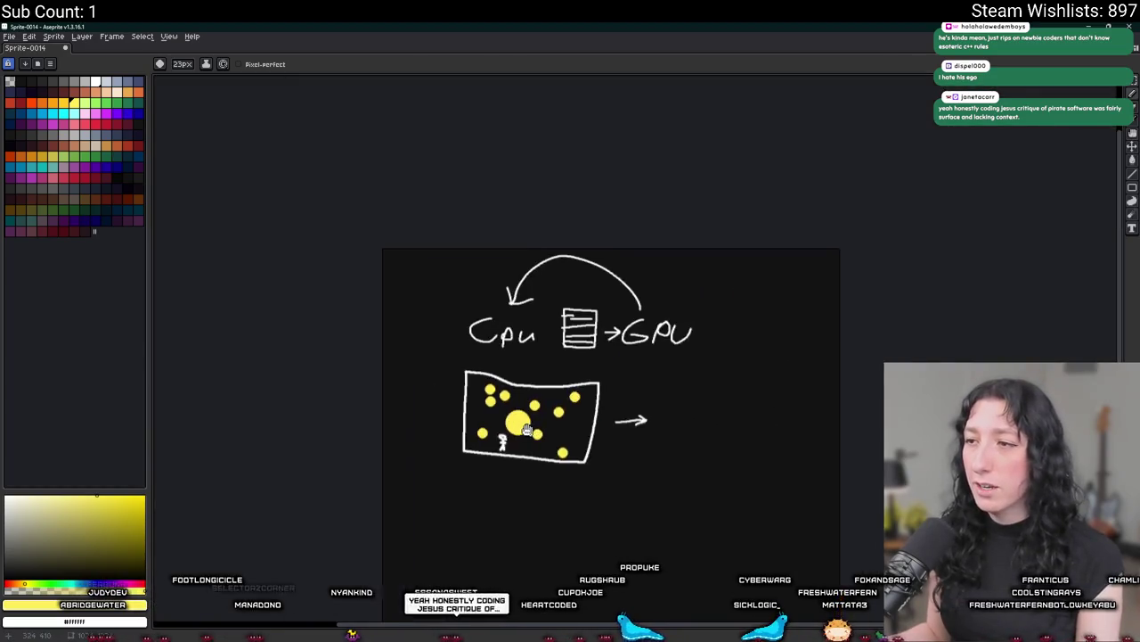
{"action": "key", "text": "i"}
{"action": "scroll", "coordinate": [557, 325], "scroll_direction": "up", "scroll_amount": 3}
{"action": "left_click", "coordinate": [577, 295]}
{"action": "key", "text": "b"}
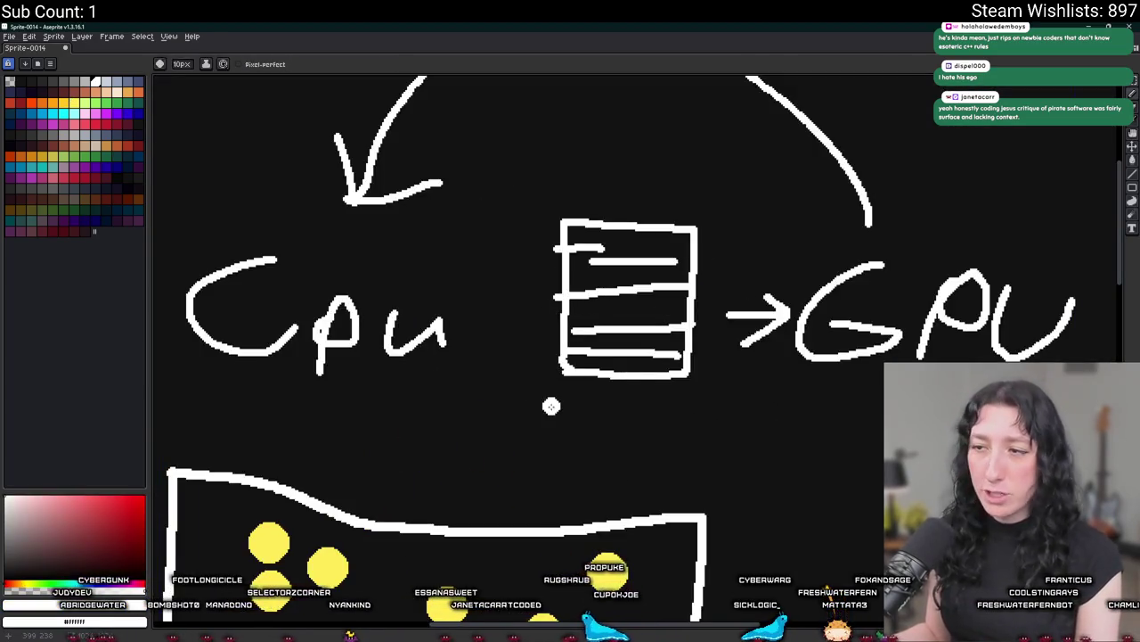
{"action": "left_click_drag", "start_coordinate": [550, 409], "coordinate": [502, 344]}
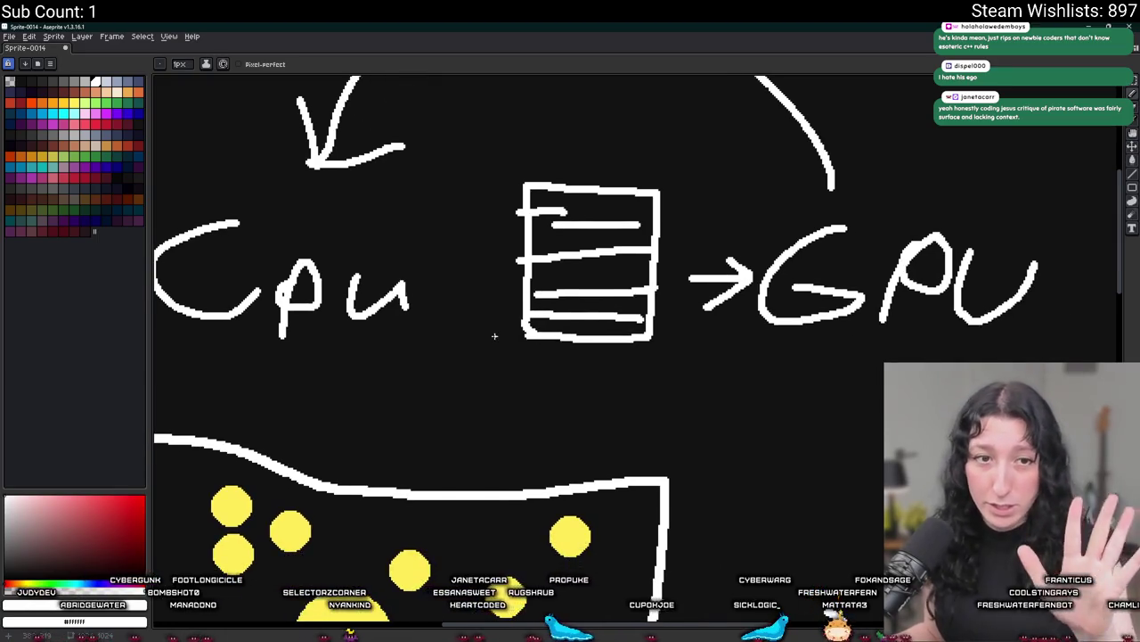
{"action": "scroll", "coordinate": [480, 339], "scroll_direction": "down", "scroll_amount": 2}
{"action": "left_click_drag", "start_coordinate": [470, 340], "coordinate": [478, 419]}
{"action": "scroll", "coordinate": [433, 410], "scroll_direction": "up", "scroll_amount": 2}
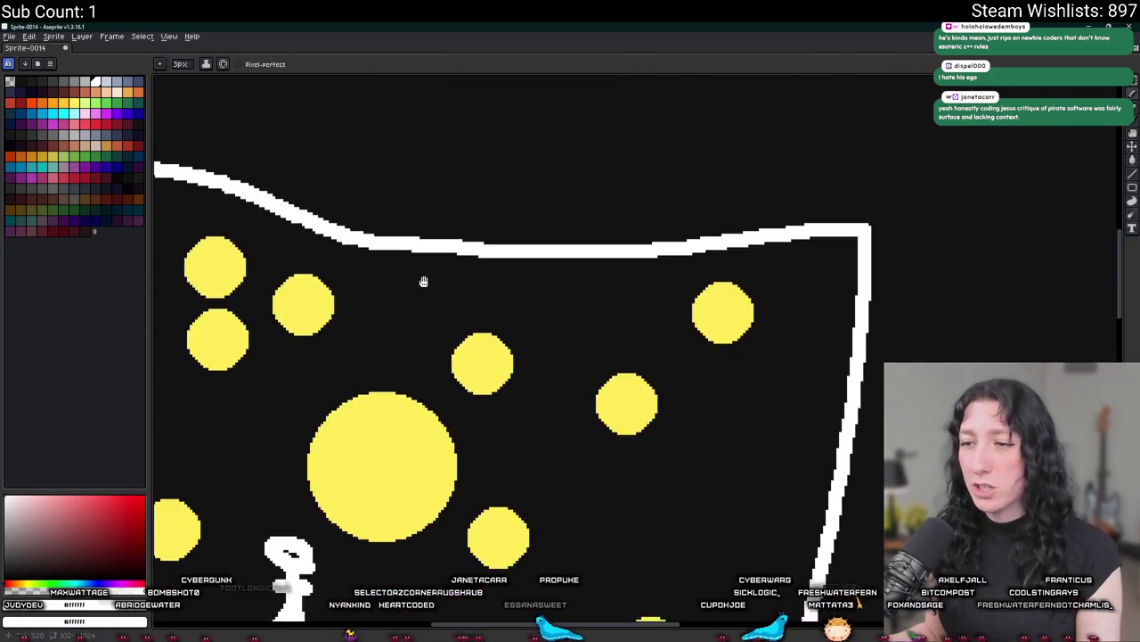
{"action": "scroll", "coordinate": [422, 280], "scroll_direction": "down", "scroll_amount": 1}
{"action": "scroll", "coordinate": [552, 356], "scroll_direction": "down", "scroll_amount": 1}
{"action": "scroll", "coordinate": [501, 322], "scroll_direction": "up", "scroll_amount": 2}
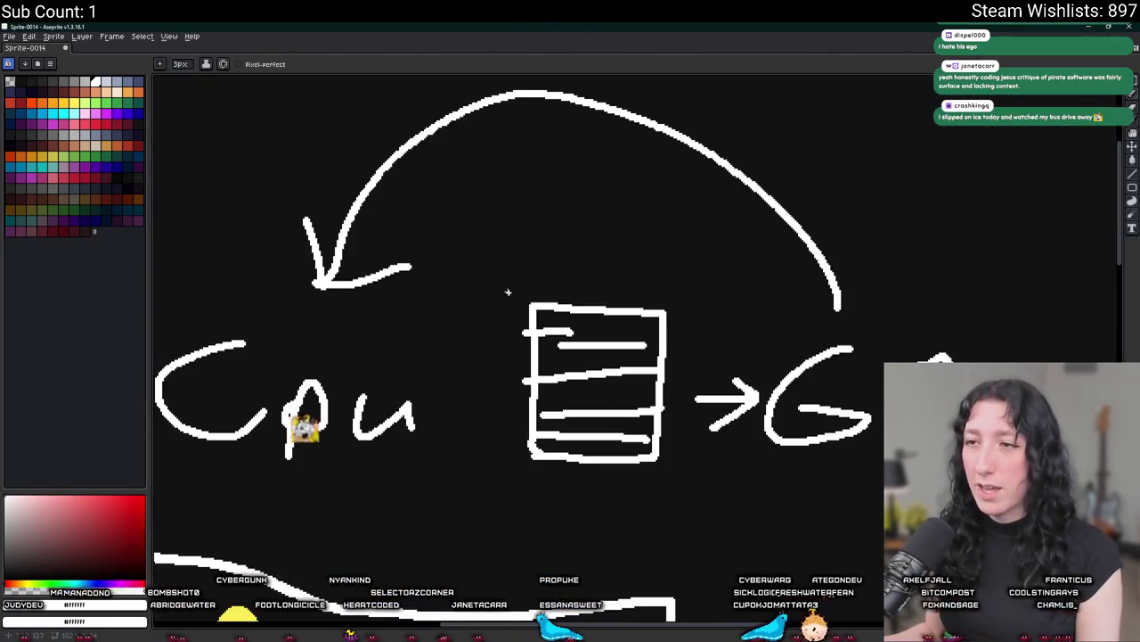
{"action": "scroll", "coordinate": [386, 332], "scroll_direction": "up", "scroll_amount": 1}
{"action": "scroll", "coordinate": [400, 333], "scroll_direction": "down", "scroll_amount": 3}
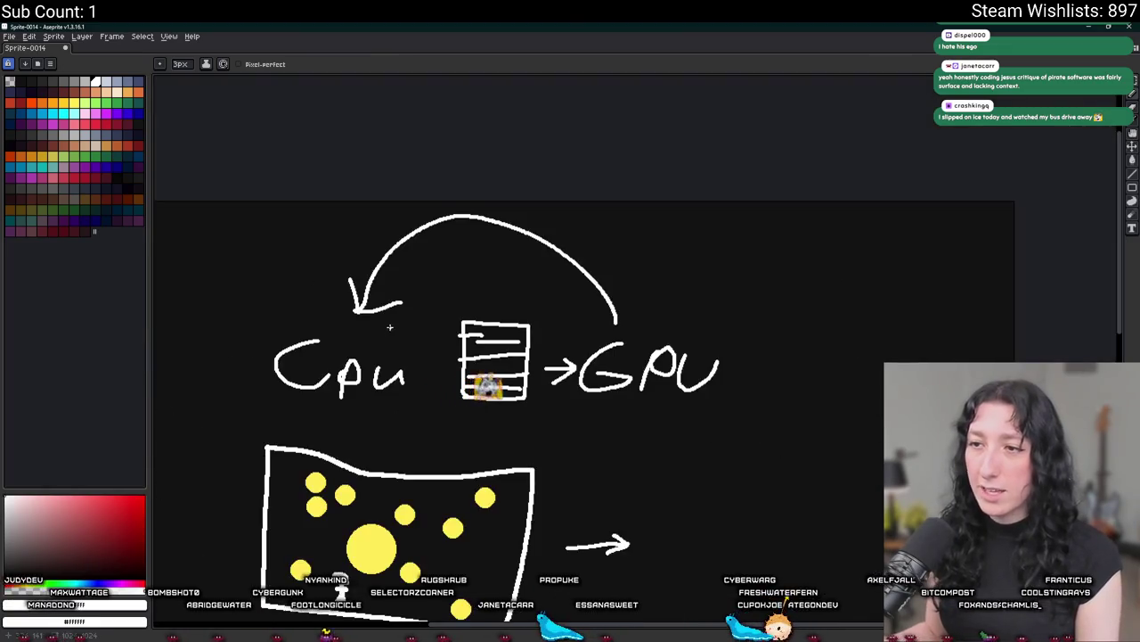
{"action": "key", "text": "w"}
{"action": "left_click", "coordinate": [365, 310]}
{"action": "key", "text": "Delete"}
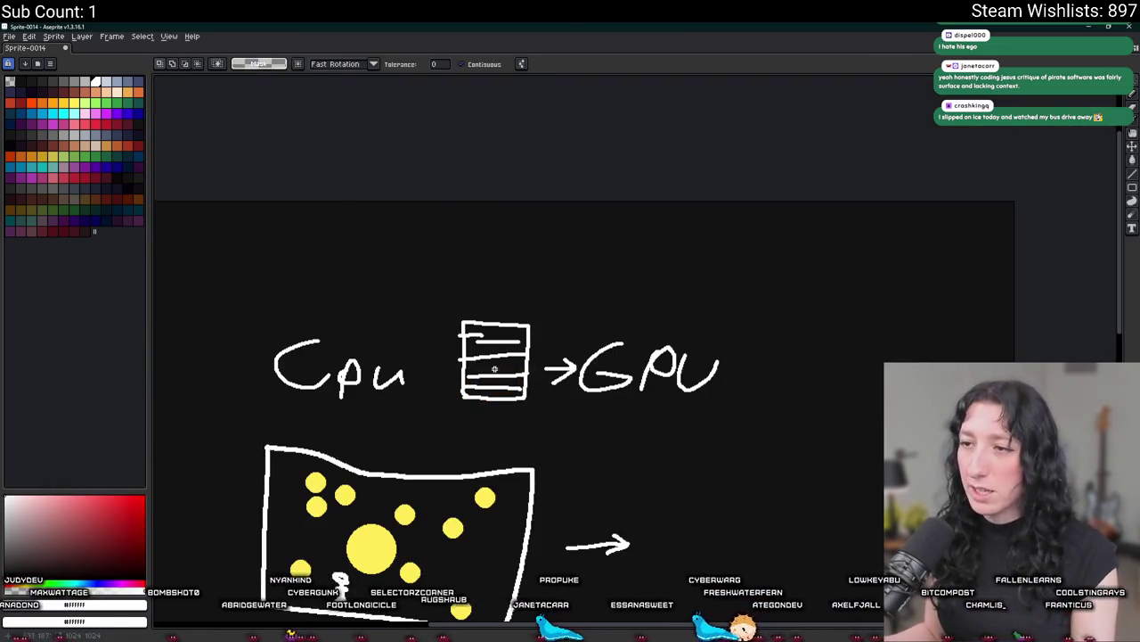
{"action": "scroll", "coordinate": [495, 368], "scroll_direction": "up", "scroll_amount": 3}
{"action": "key", "text": "b"}
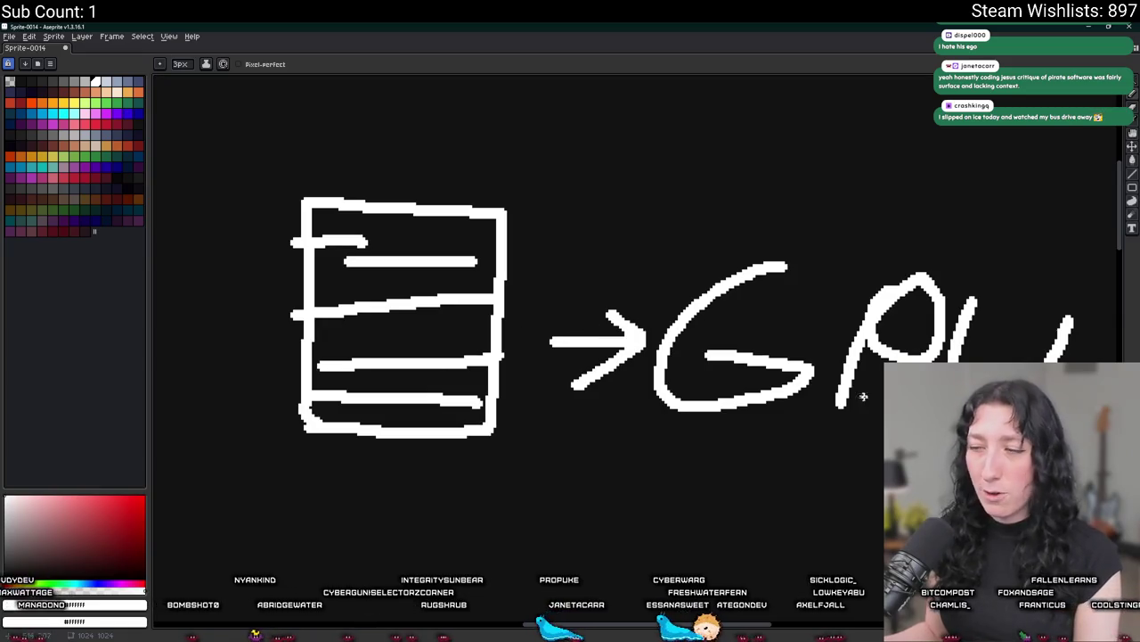
{"action": "scroll", "coordinate": [793, 231], "scroll_direction": "down", "scroll_amount": 5}
{"action": "scroll", "coordinate": [662, 166], "scroll_direction": "up", "scroll_amount": 2}
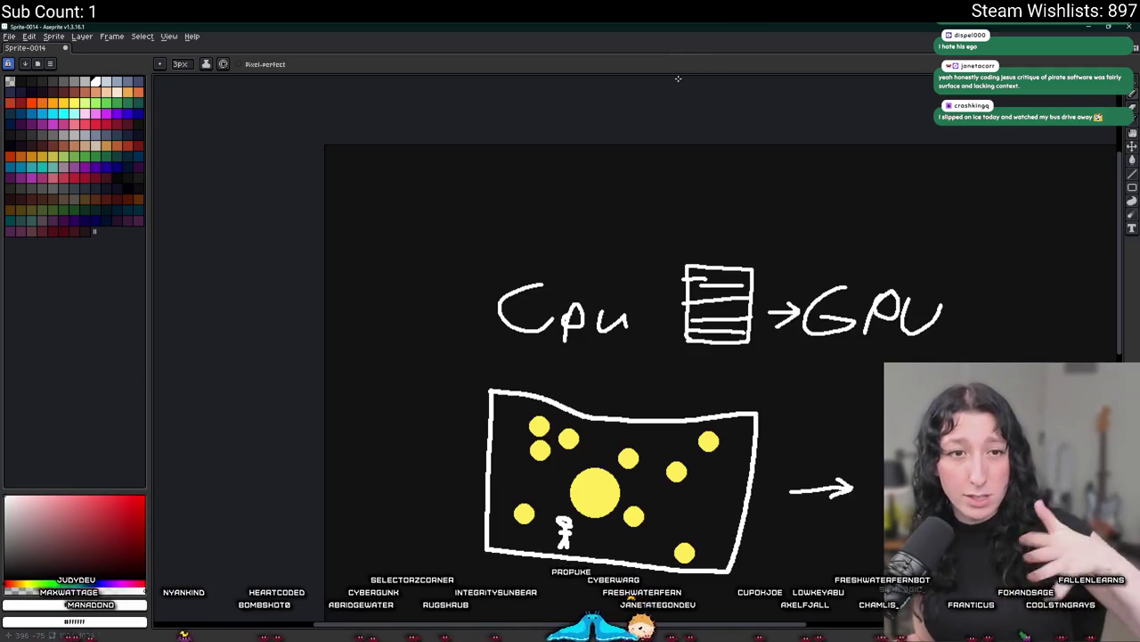
{"action": "scroll", "coordinate": [731, 249], "scroll_direction": "down", "scroll_amount": 2}
{"action": "scroll", "coordinate": [738, 204], "scroll_direction": "up", "scroll_amount": 2}
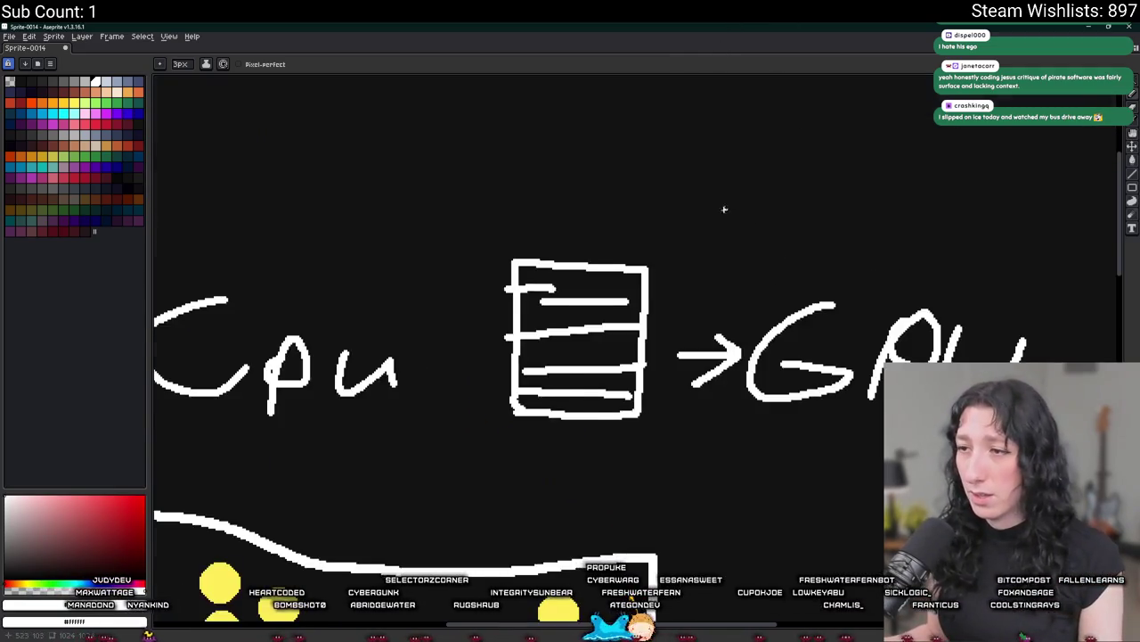
{"action": "scroll", "coordinate": [723, 208], "scroll_direction": "down", "scroll_amount": 2}
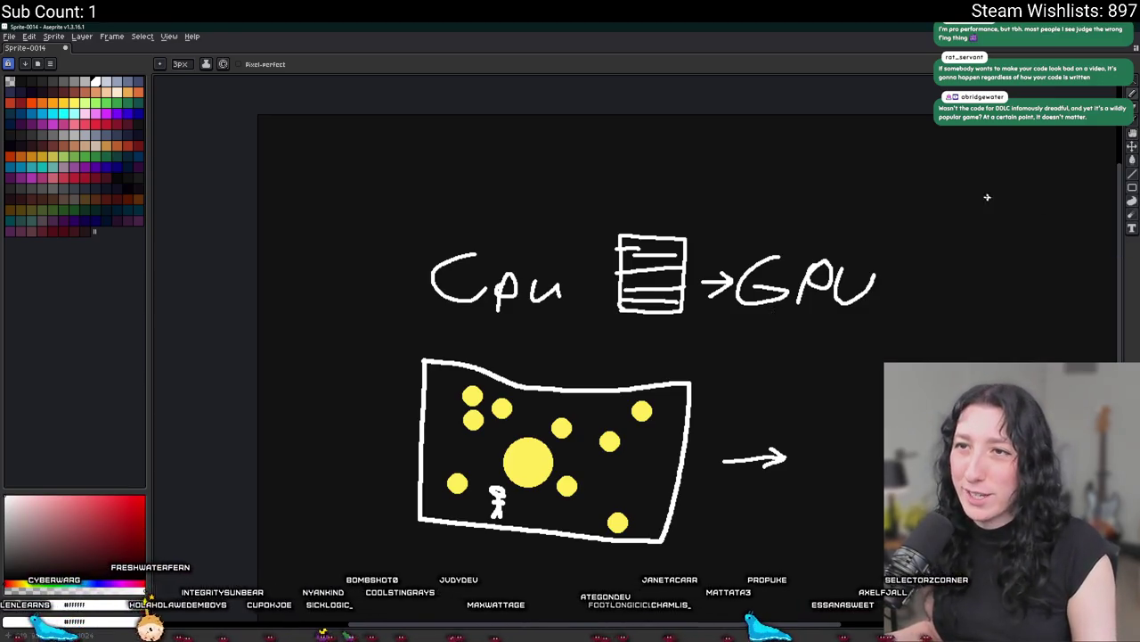
Switch from Aseprite to GameMaker's obj_player Step event code.
{"action": "key", "text": "alt+Tab"}
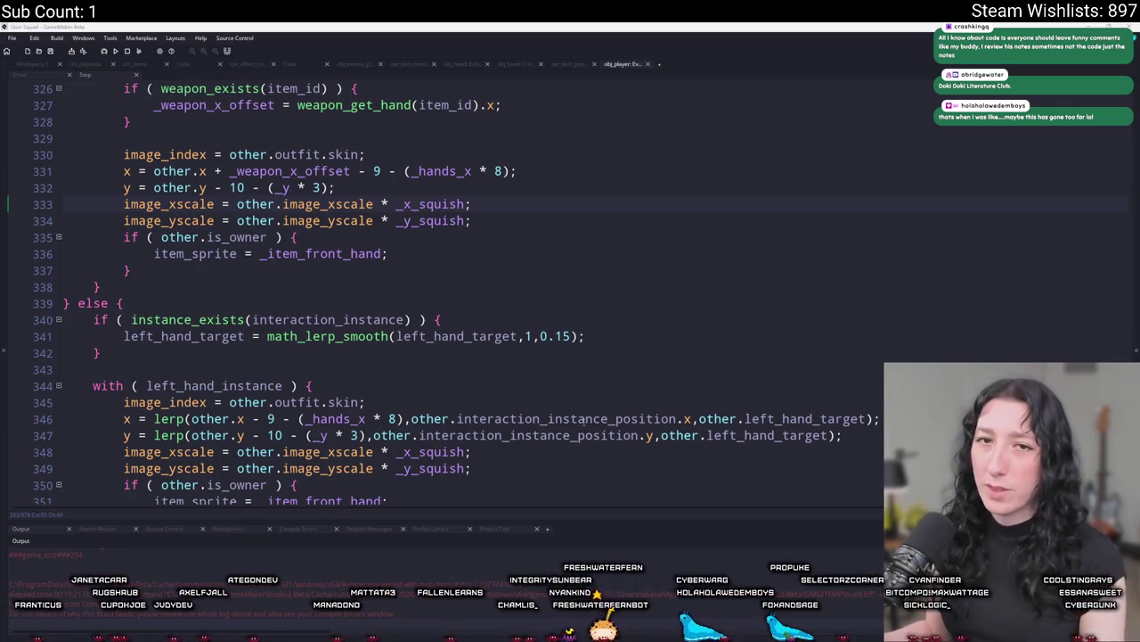
Place the cursor at the end of line 333 in the obj_player Step code and scroll down.
{"action": "right_click", "coordinate": [513, 215]}
{"action": "left_click", "coordinate": [529, 208]}
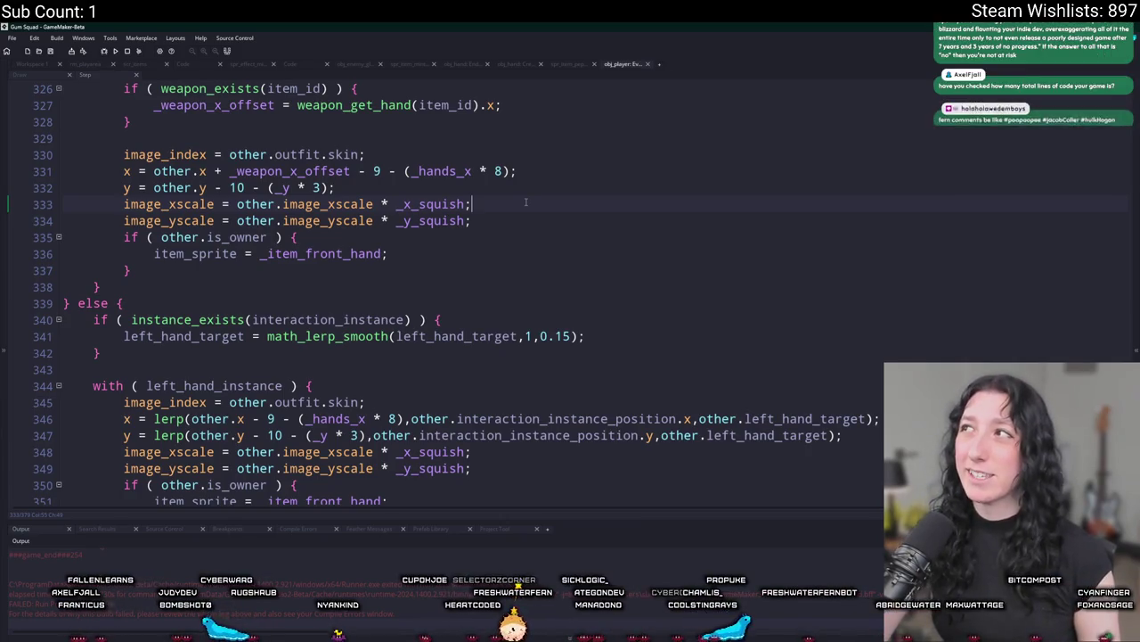
{"action": "left_click", "coordinate": [525, 202]}
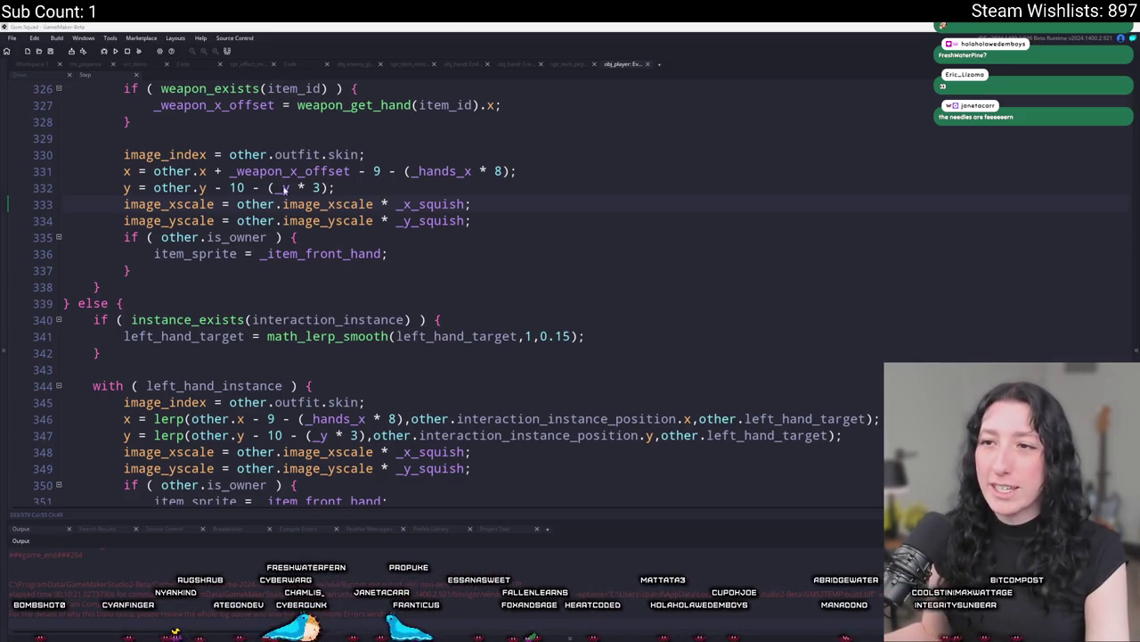
{"action": "scroll", "coordinate": [499, 184], "scroll_direction": "down", "scroll_amount": 2}
{"action": "scroll", "coordinate": [513, 142], "scroll_direction": "down", "scroll_amount": 5}
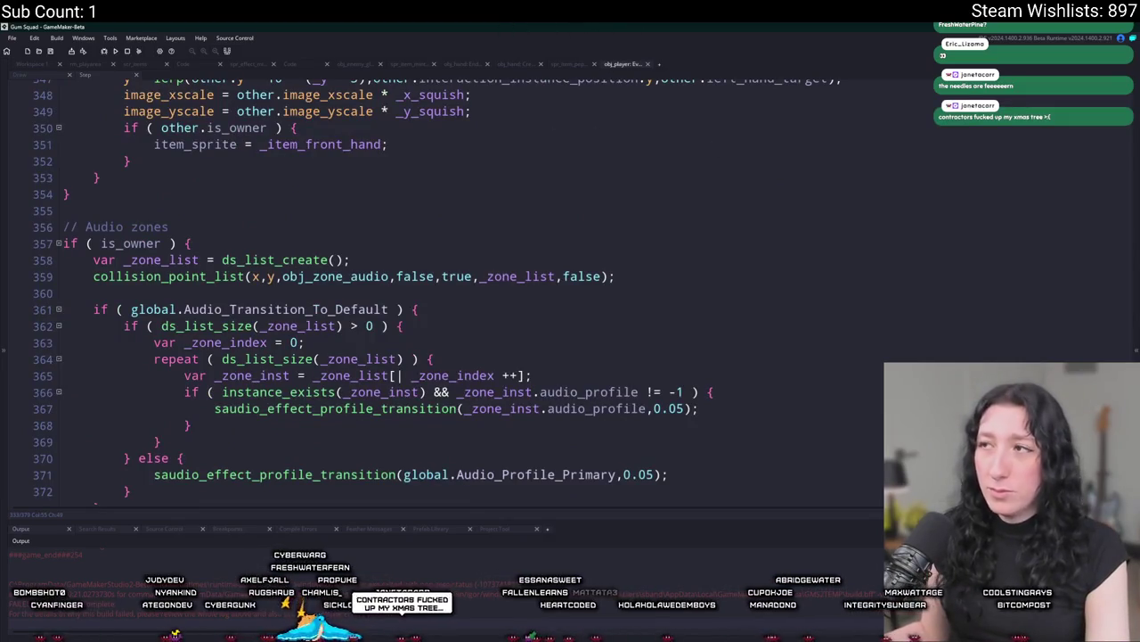
Open the Asset Browser to view the item sprite folders, then close the obj_player Step tab.
{"action": "left_click", "coordinate": [1137, 354]}
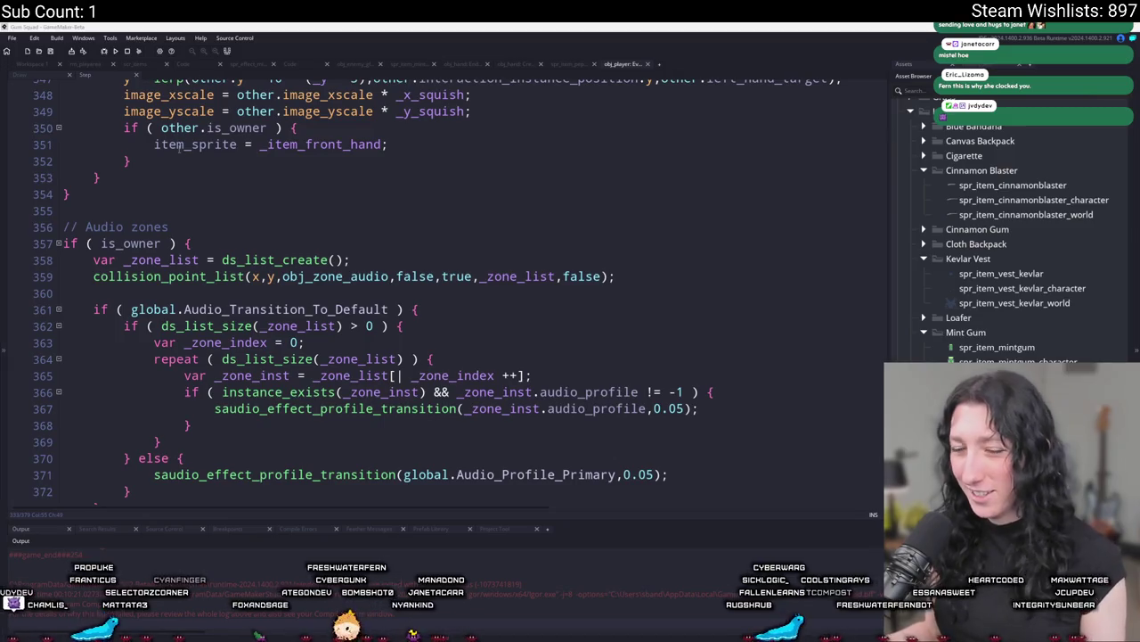
{"action": "left_click", "coordinate": [646, 275]}
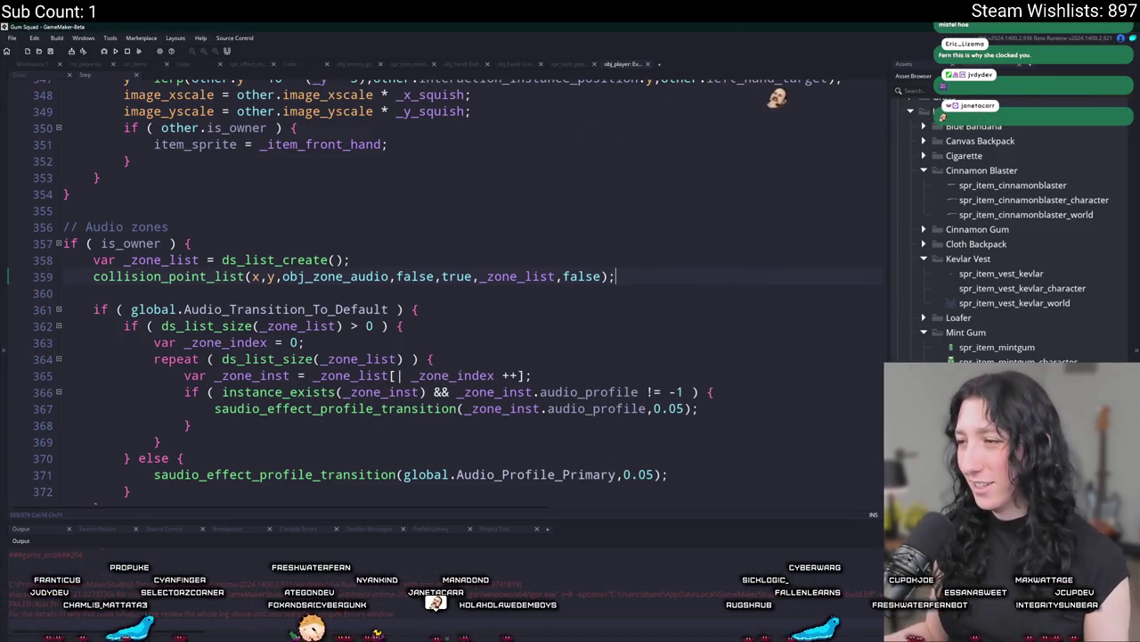
{"action": "scroll", "coordinate": [746, 429], "scroll_direction": "down", "scroll_amount": 3}
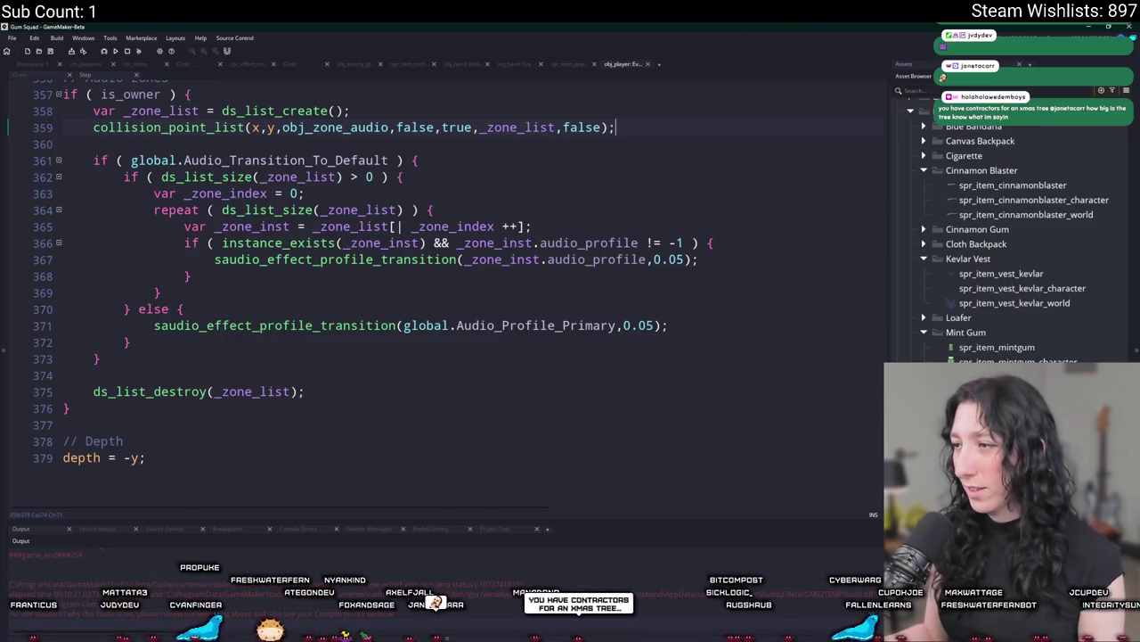
{"action": "scroll", "coordinate": [834, 238], "scroll_direction": "up", "scroll_amount": 3}
{"action": "scroll", "coordinate": [835, 239], "scroll_direction": "up", "scroll_amount": 3}
{"action": "scroll", "coordinate": [835, 239], "scroll_direction": "up", "scroll_amount": 3}
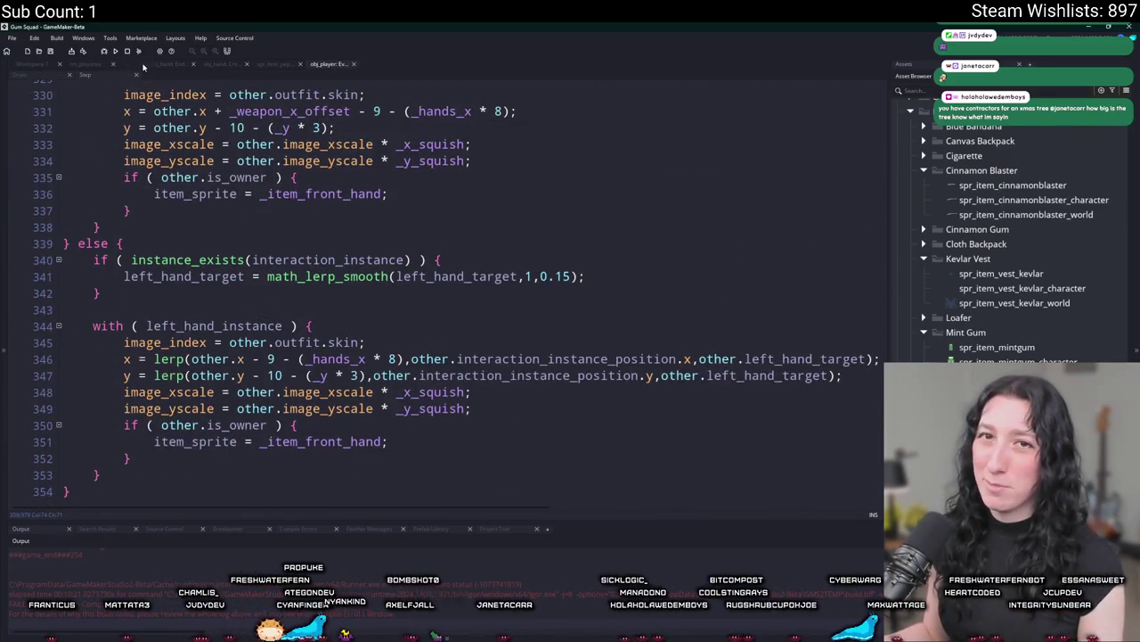
{"action": "left_click", "coordinate": [142, 67]}
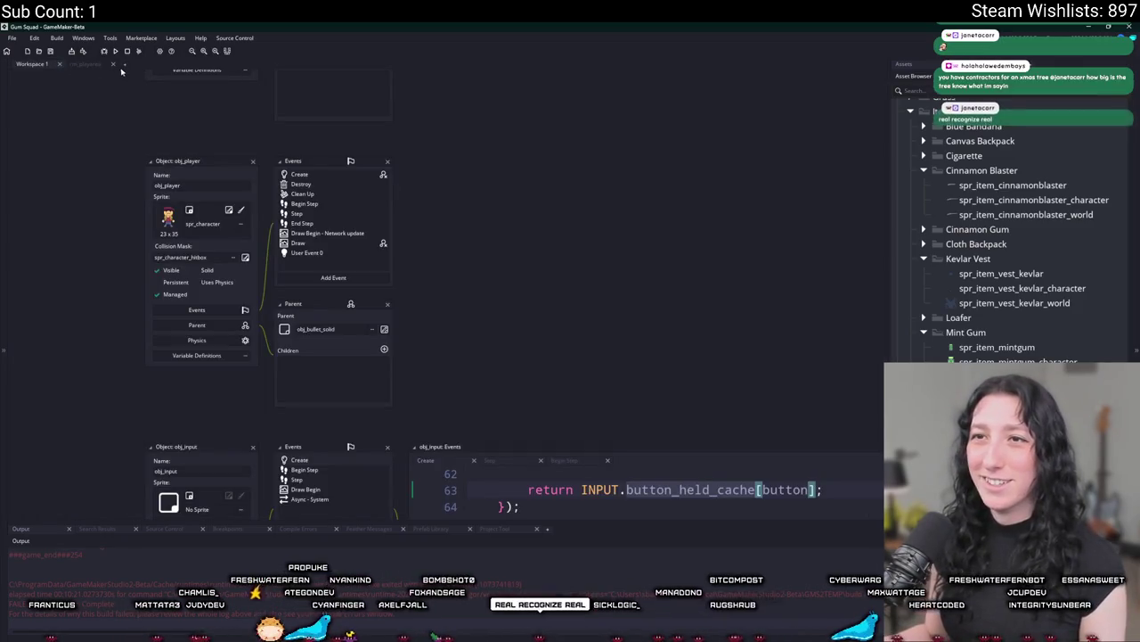
In a fresh workspace, open the spr_item_vest_kevlar sprite in the image editor.
{"action": "left_click", "coordinate": [127, 64]}
{"action": "left_click", "coordinate": [42, 65]}
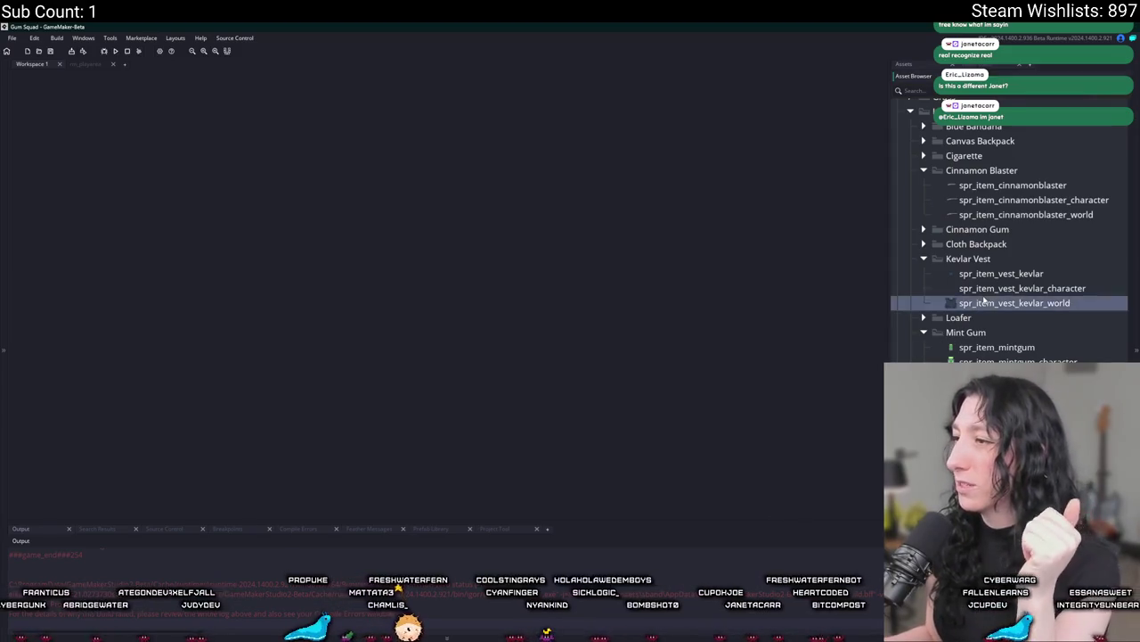
{"action": "left_click", "coordinate": [1007, 319]}
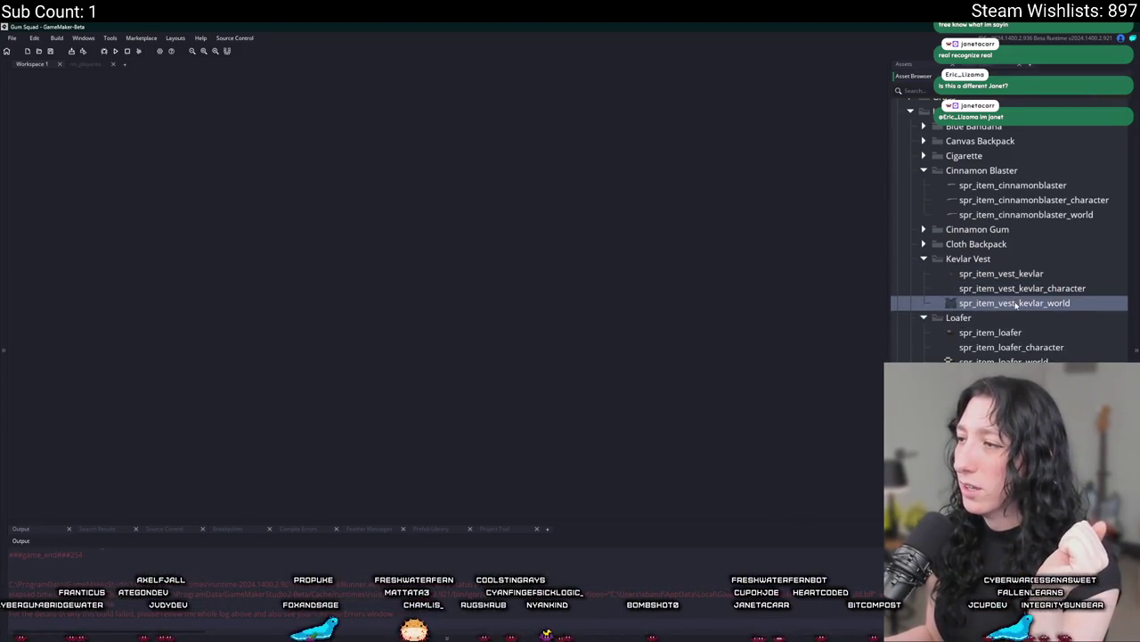
{"action": "double_click", "coordinate": [959, 305]}
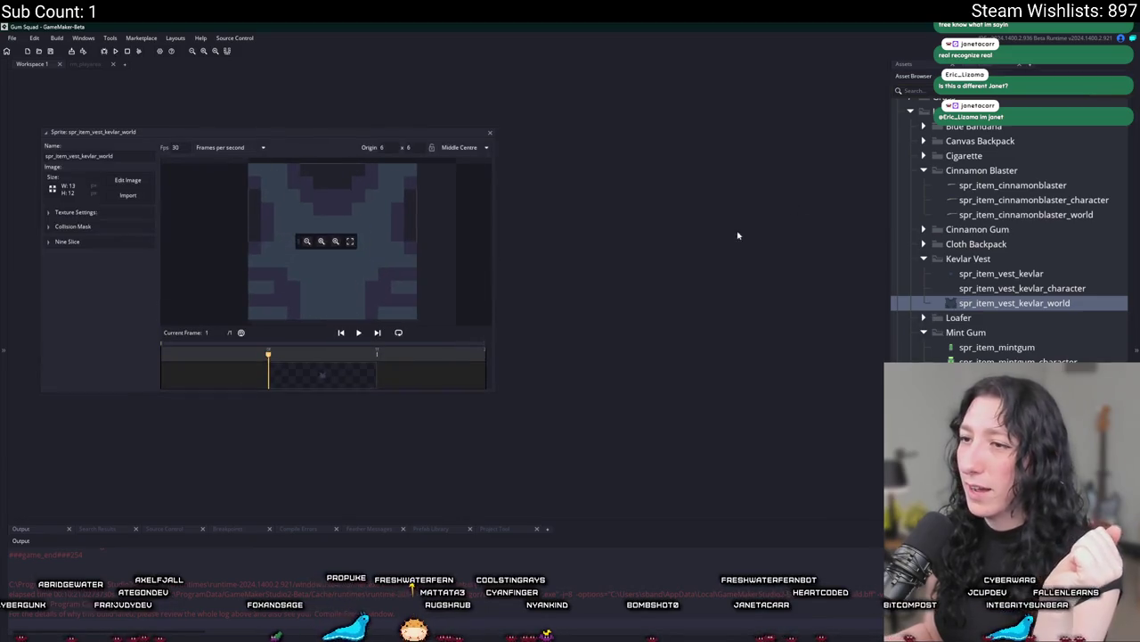
{"action": "key", "text": "Up"}
{"action": "key", "text": "Up"}
{"action": "key", "text": "Return"}
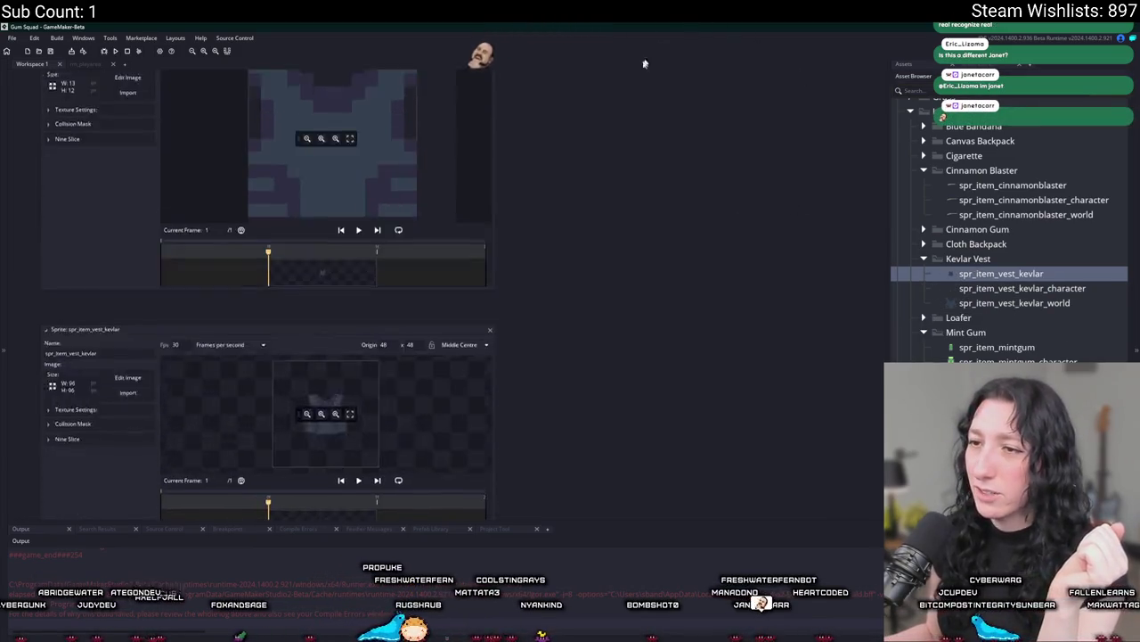
{"action": "left_click_drag", "start_coordinate": [311, 306], "coordinate": [377, 305]}
{"action": "scroll", "coordinate": [420, 276], "scroll_direction": "up", "scroll_amount": 2}
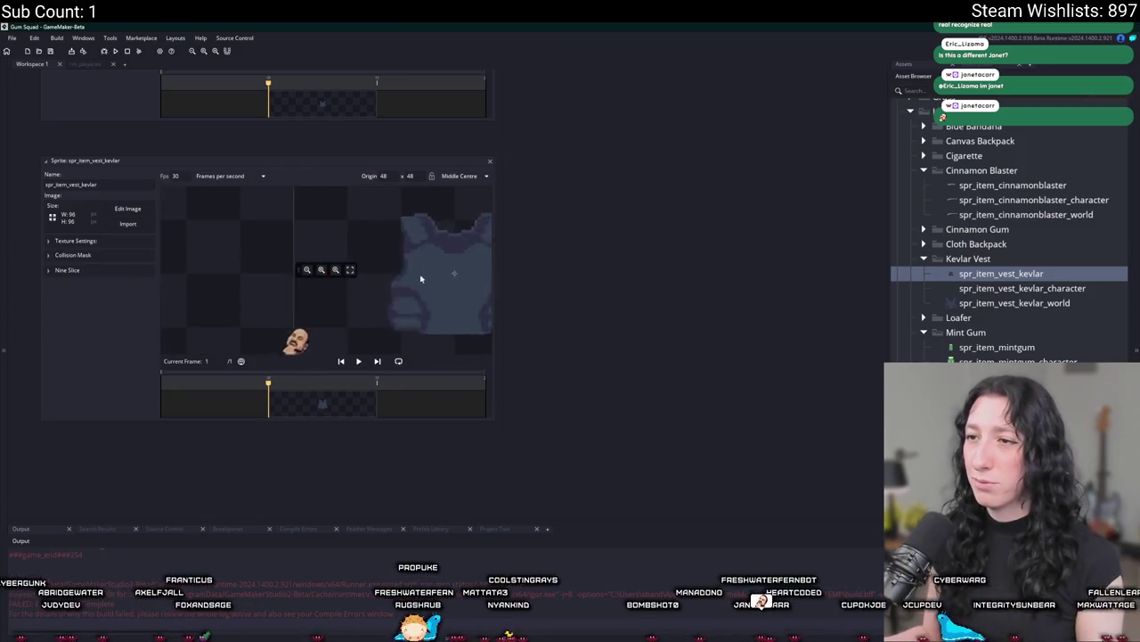
{"action": "scroll", "coordinate": [353, 220], "scroll_direction": "up", "scroll_amount": 3}
{"action": "scroll", "coordinate": [353, 220], "scroll_direction": "down", "scroll_amount": 3}
{"action": "scroll", "coordinate": [343, 227], "scroll_direction": "down", "scroll_amount": 2}
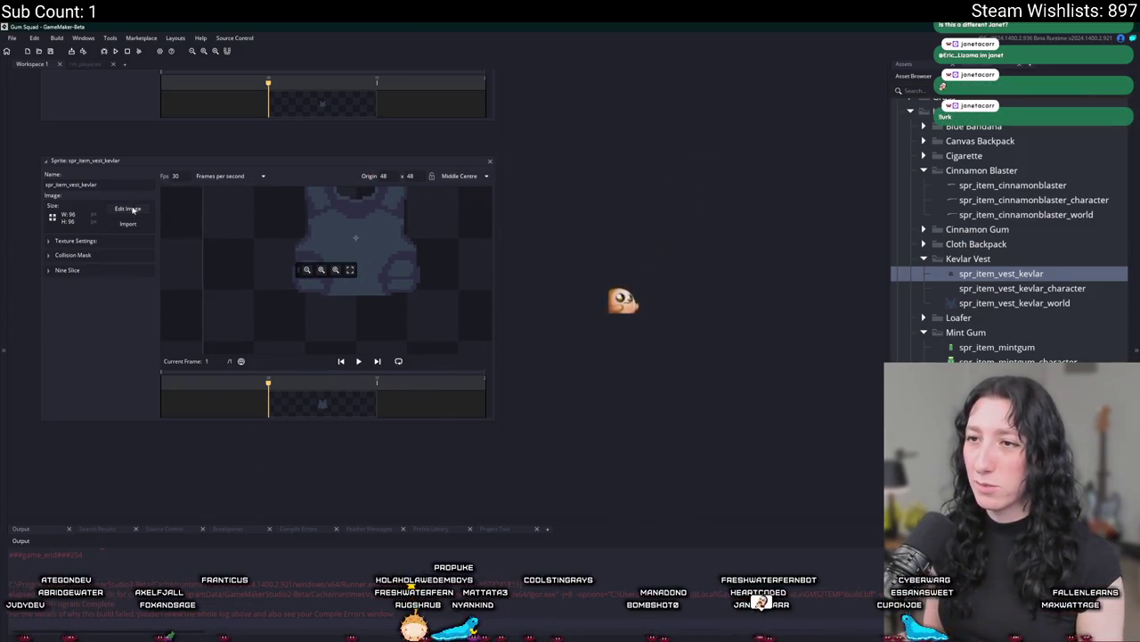
{"action": "double_click", "coordinate": [338, 232]}
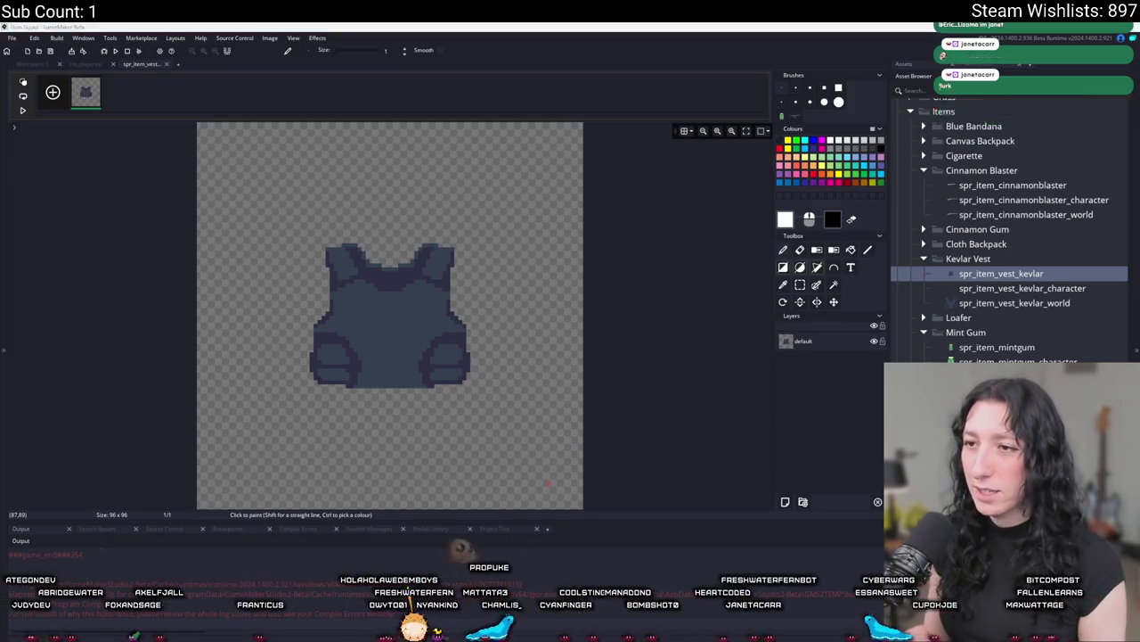
Back in Aseprite, start a new sprite from the File menu.
{"action": "key", "text": "alt+Tab"}
{"action": "left_click", "coordinate": [9, 36]}
{"action": "left_click", "coordinate": [28, 56]}
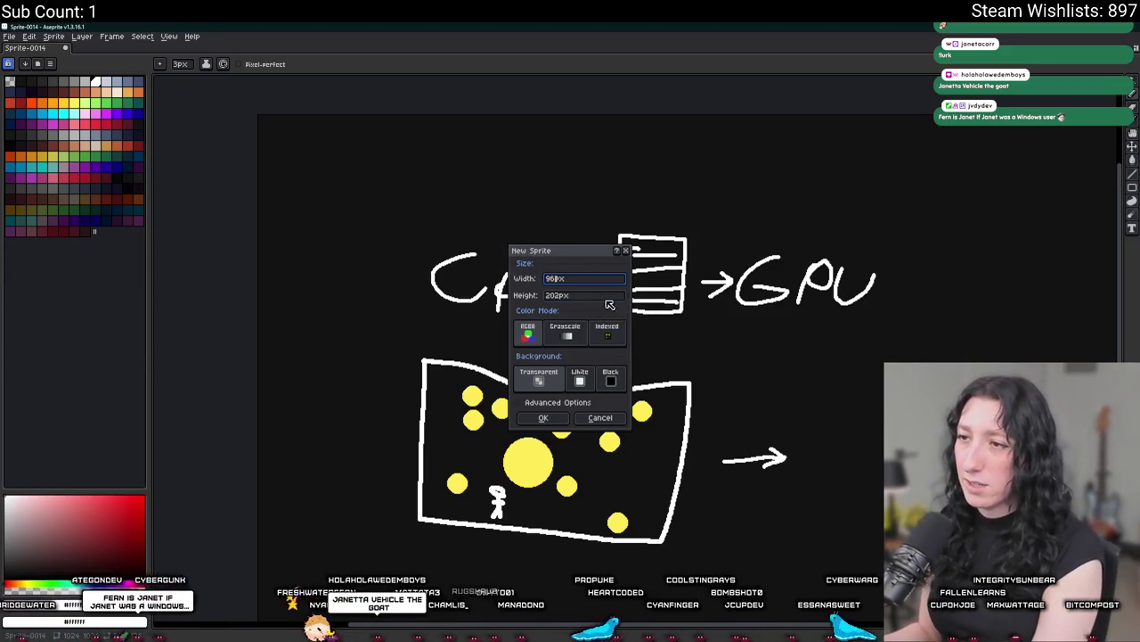
Confirm the New Sprite dialog to create a blank 96 px transparent sprite.
{"action": "left_click", "coordinate": [543, 417]}
{"action": "scroll", "coordinate": [535, 419], "scroll_direction": "up", "scroll_amount": 3}
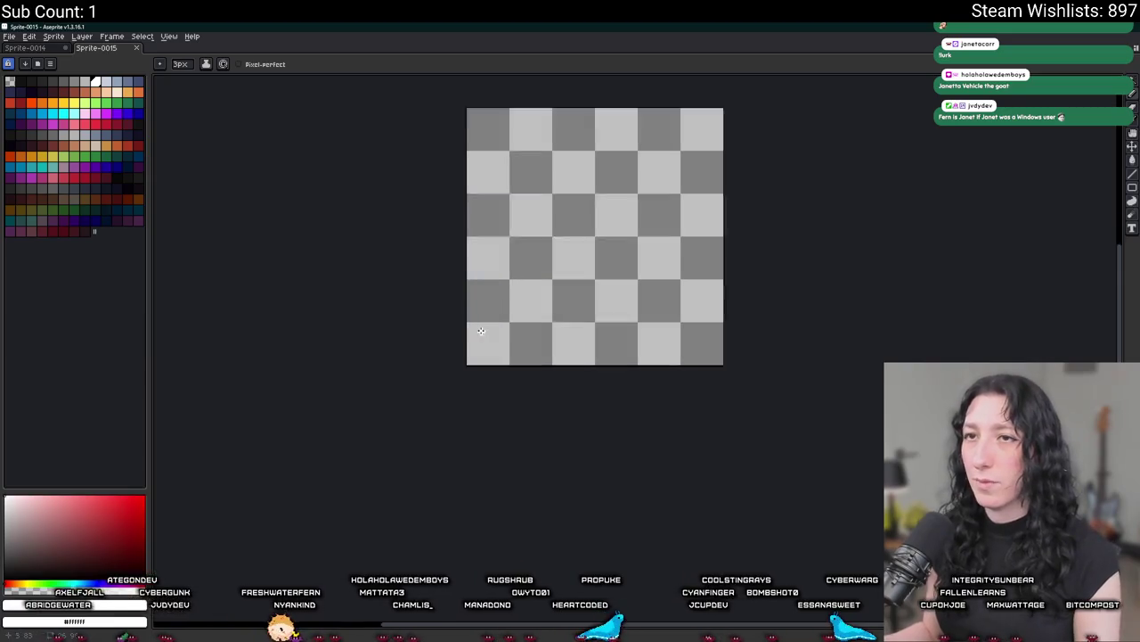
{"action": "scroll", "coordinate": [498, 440], "scroll_direction": "up", "scroll_amount": 1}
Close the Sprite-0014 CPU→GPU drawing without saving and center the blank canvas.
{"action": "key", "text": "ctrl+Tab"}
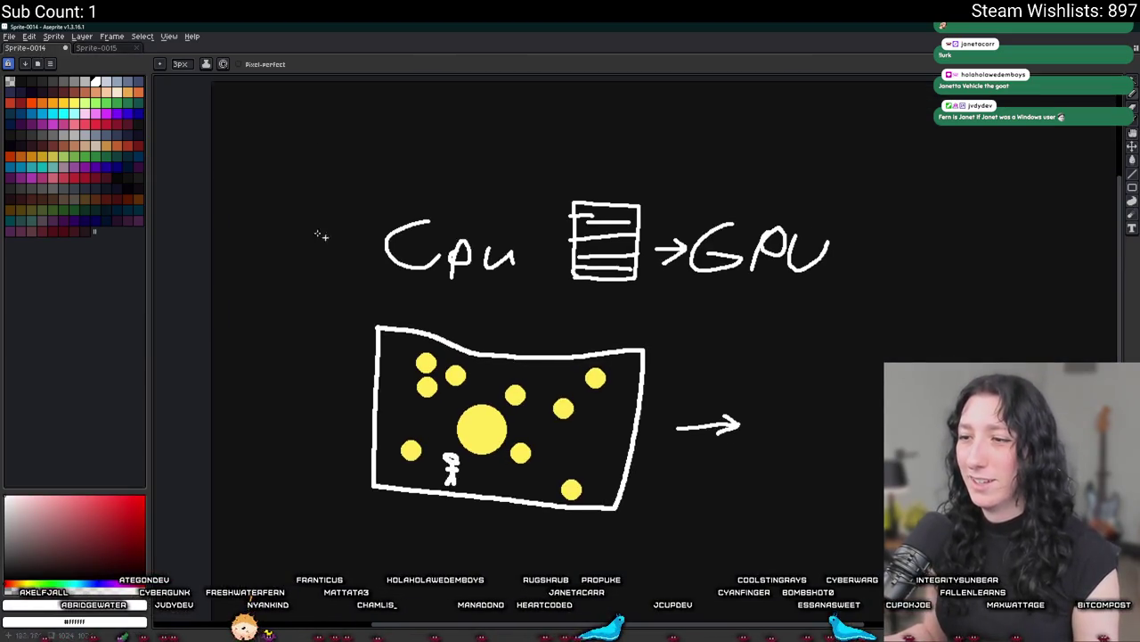
{"action": "key", "text": "ctrl+w"}
{"action": "left_click", "coordinate": [575, 360]}
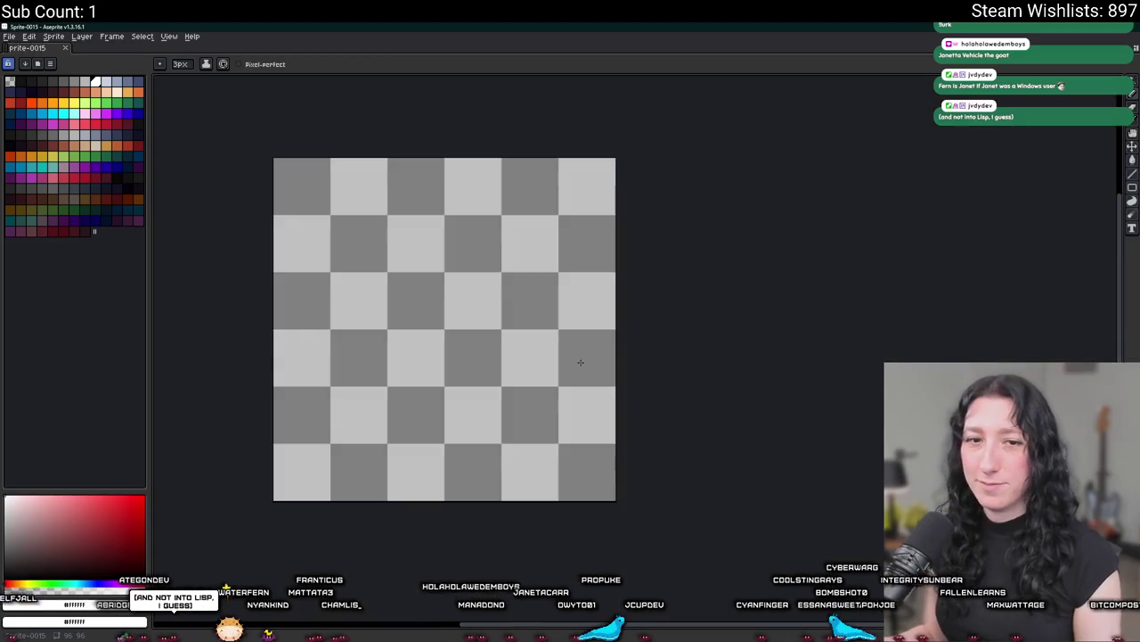
{"action": "left_click_drag", "start_coordinate": [360, 423], "coordinate": [418, 409]}
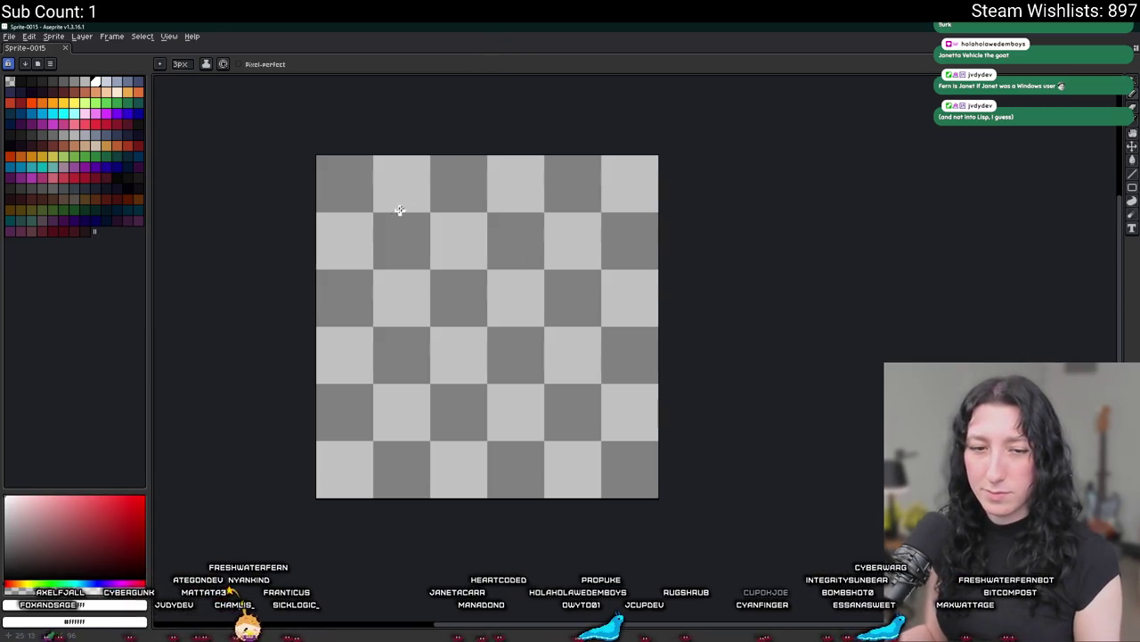
{"action": "left_click_drag", "start_coordinate": [400, 210], "coordinate": [549, 286]}
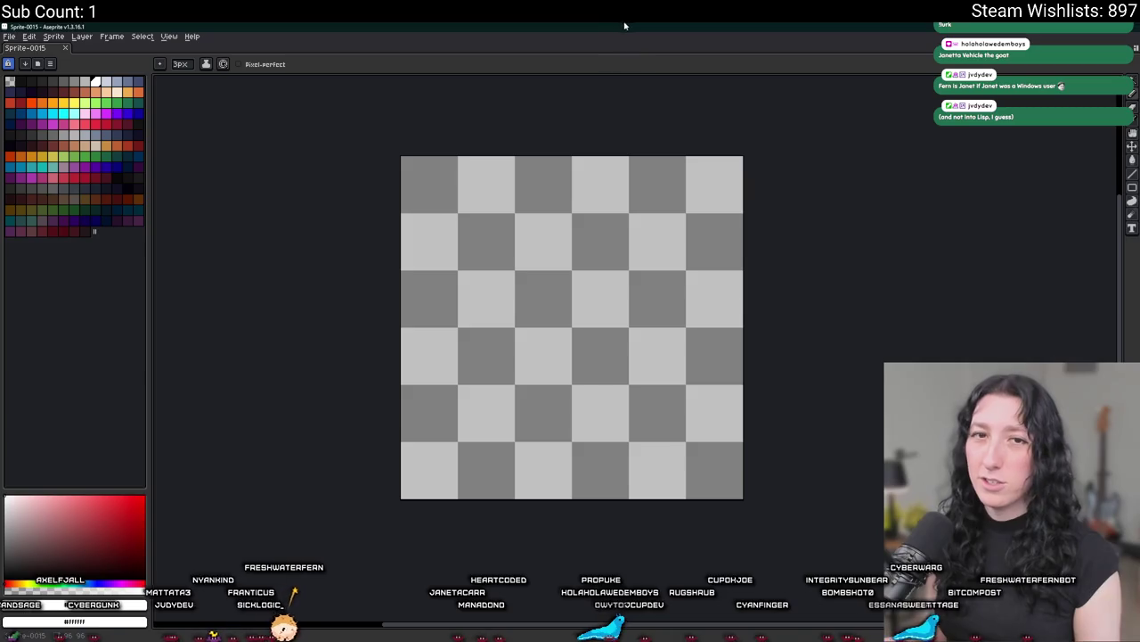
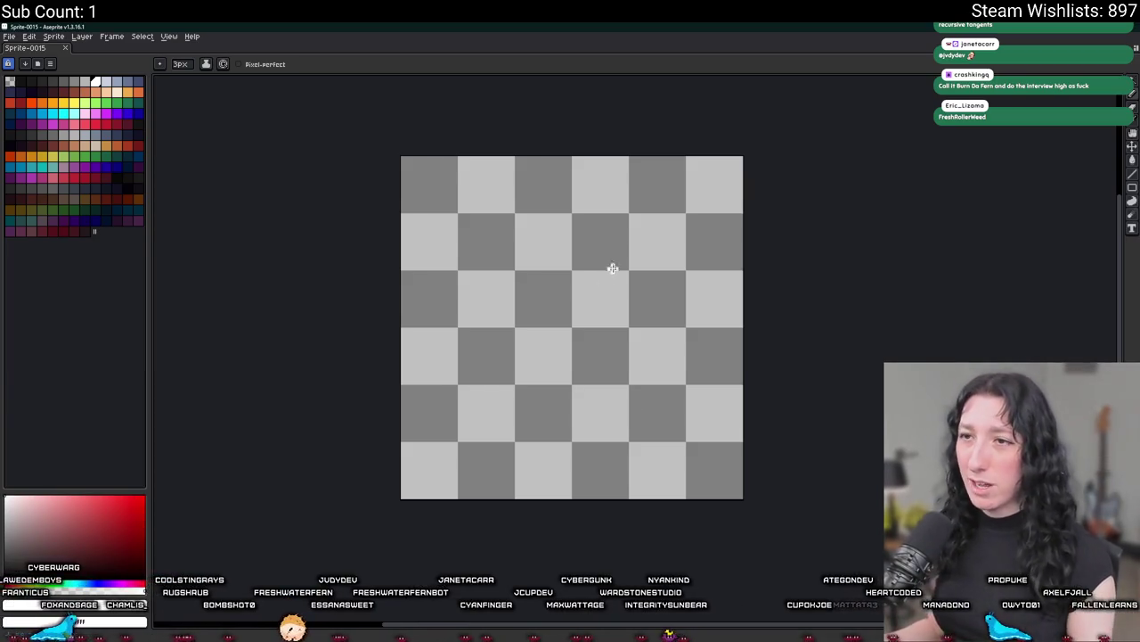
Nudge the blank canvas view slightly to the left.
{"action": "left_click_drag", "start_coordinate": [608, 235], "coordinate": [588, 234]}
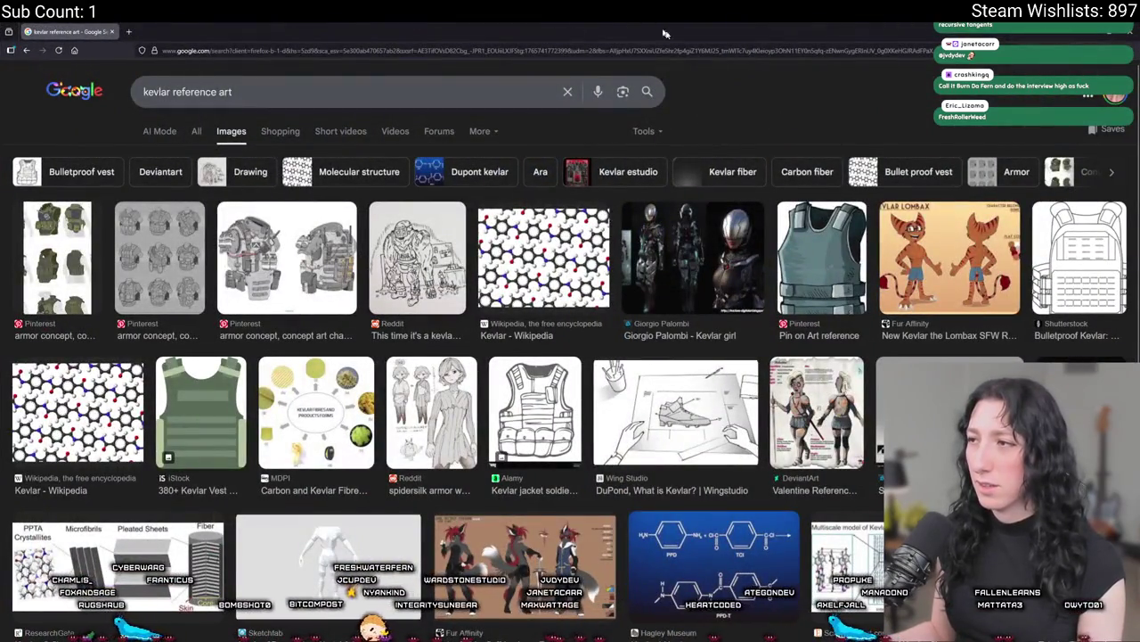
Preview the Kevlar Lombax and teal vest reference images while scrolling the results grid.
{"action": "left_click", "coordinate": [967, 259]}
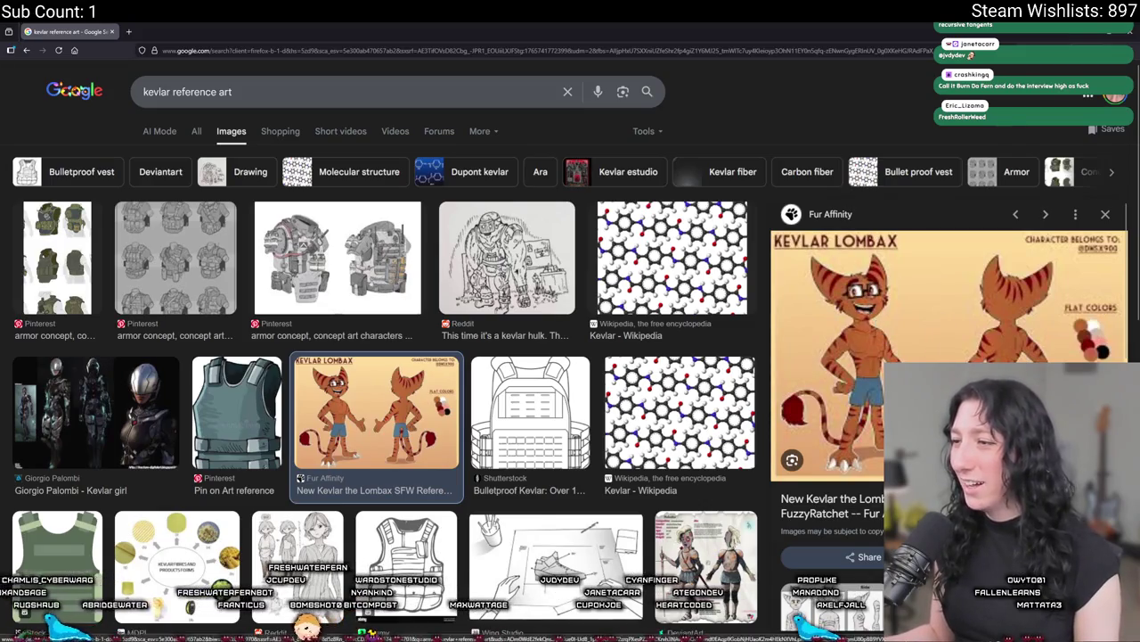
{"action": "scroll", "coordinate": [383, 357], "scroll_direction": "down", "scroll_amount": 3}
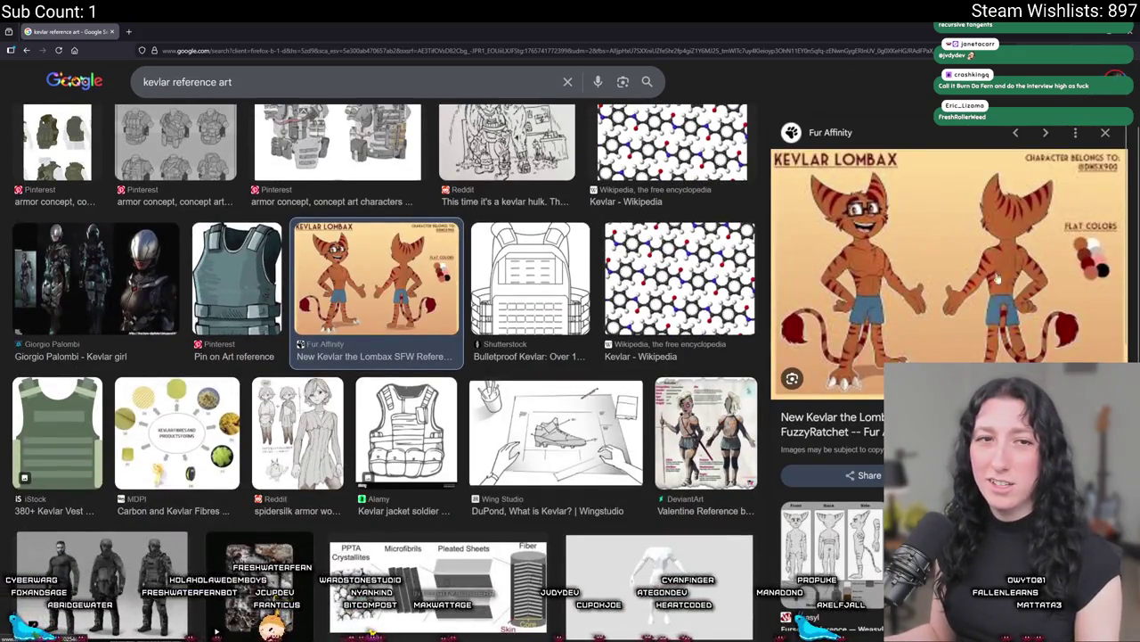
{"action": "scroll", "coordinate": [398, 595], "scroll_direction": "down", "scroll_amount": 4}
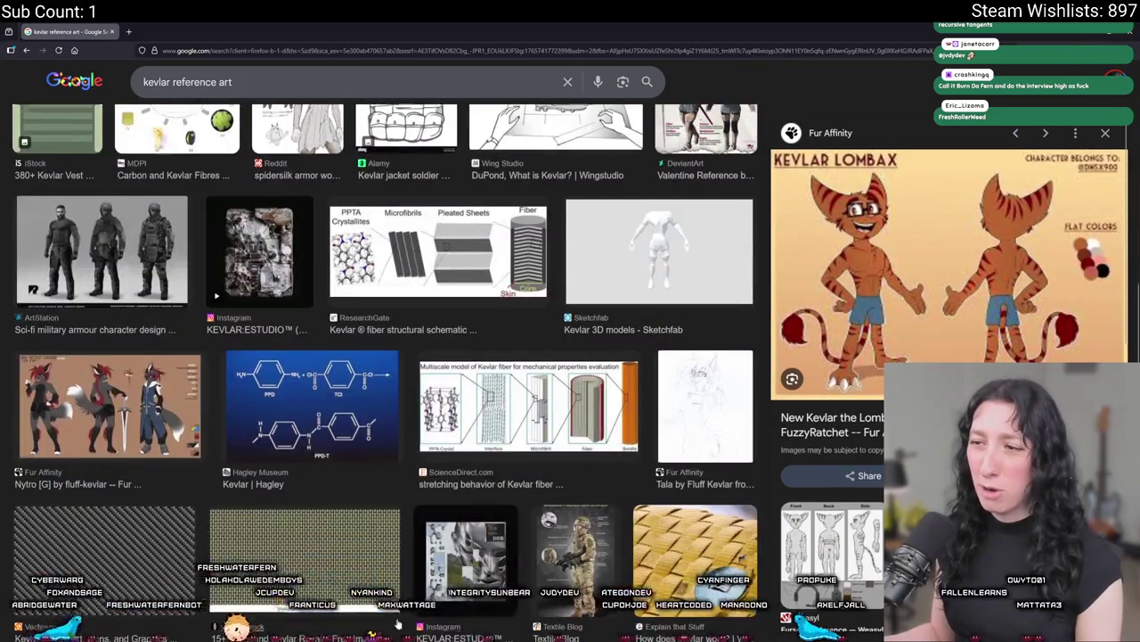
{"action": "scroll", "coordinate": [398, 595], "scroll_direction": "down", "scroll_amount": 2}
{"action": "scroll", "coordinate": [356, 499], "scroll_direction": "up", "scroll_amount": 10}
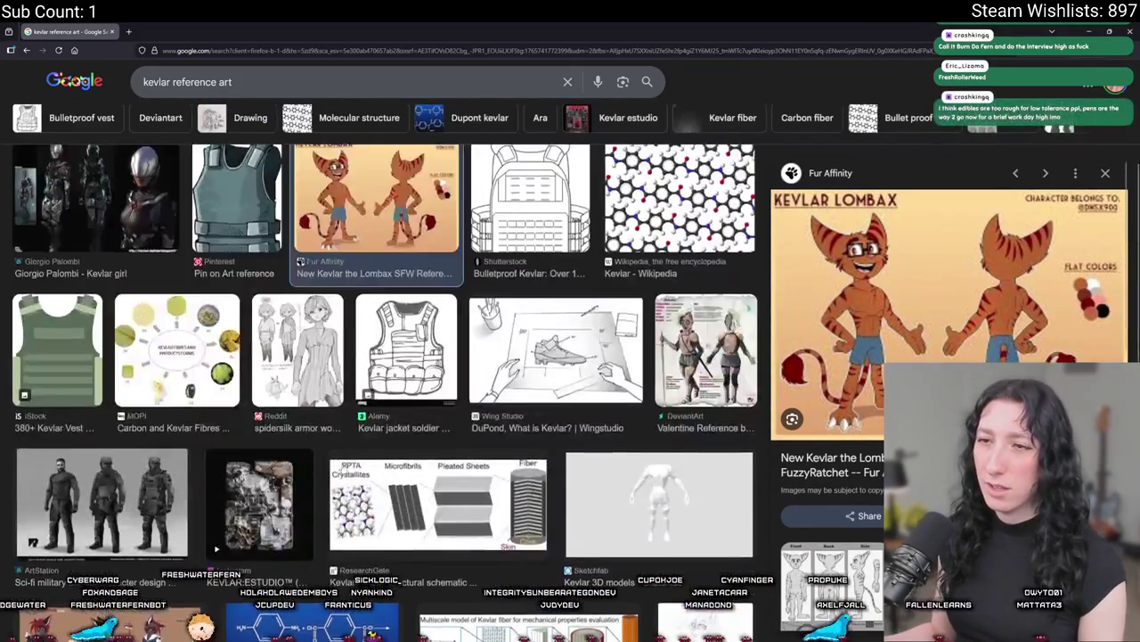
{"action": "left_click", "coordinate": [237, 407]}
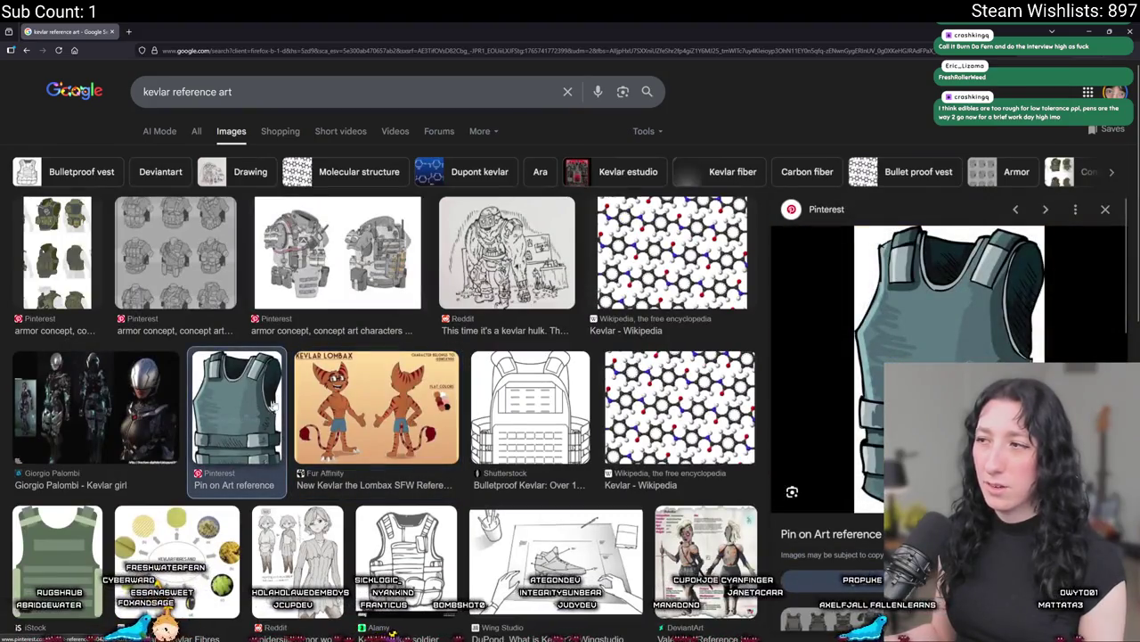
Preview the kevlar hulk drawing and the armor concept sheet, then return to Aseprite.
{"action": "mouse_move", "coordinate": [785, 25]}
{"action": "left_mouse_down"}
{"action": "mouse_move", "coordinate": [284, 93]}
{"action": "mouse_move", "coordinate": [659, 5]}
{"action": "mouse_move", "coordinate": [138, 43]}
{"action": "mouse_move", "coordinate": [288, 5]}
{"action": "left_mouse_up"}
{"action": "left_click", "coordinate": [506, 252]}
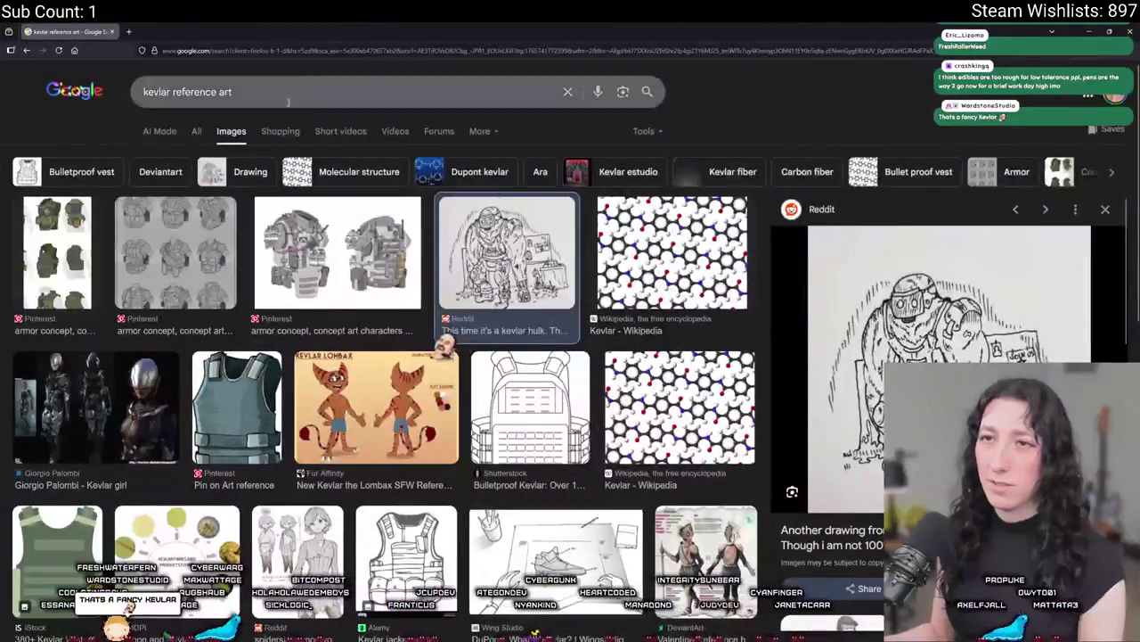
{"action": "left_click", "coordinate": [197, 259]}
{"action": "mouse_move", "coordinate": [712, 31]}
{"action": "left_mouse_down"}
{"action": "mouse_move", "coordinate": [254, 135]}
{"action": "mouse_move", "coordinate": [504, 25]}
{"action": "left_mouse_up"}
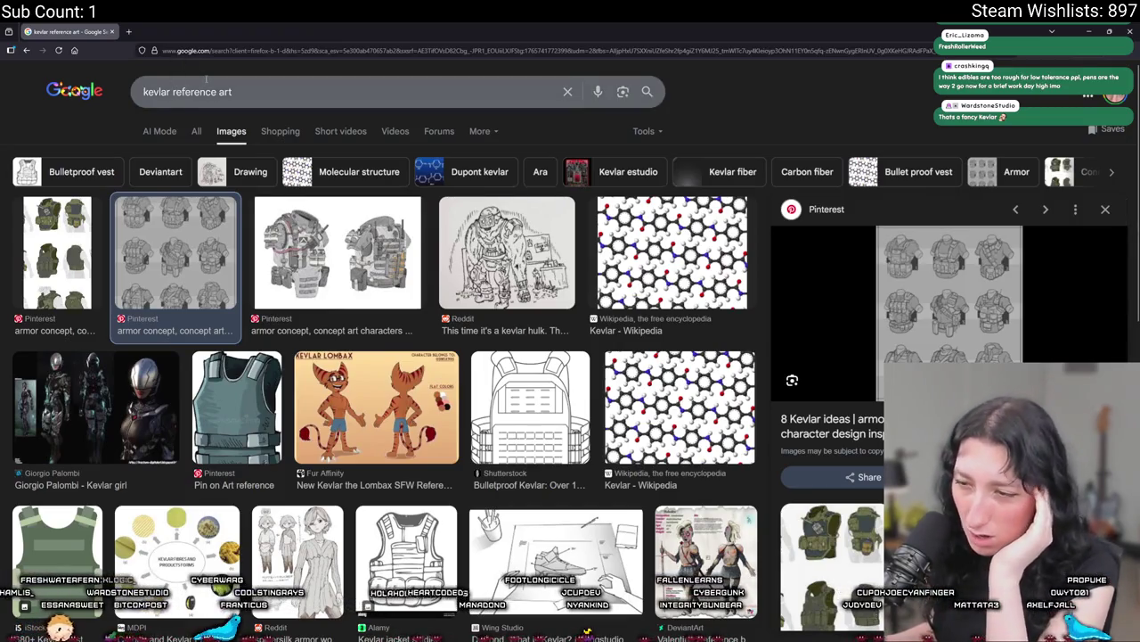
{"action": "key", "text": "alt+Tab"}
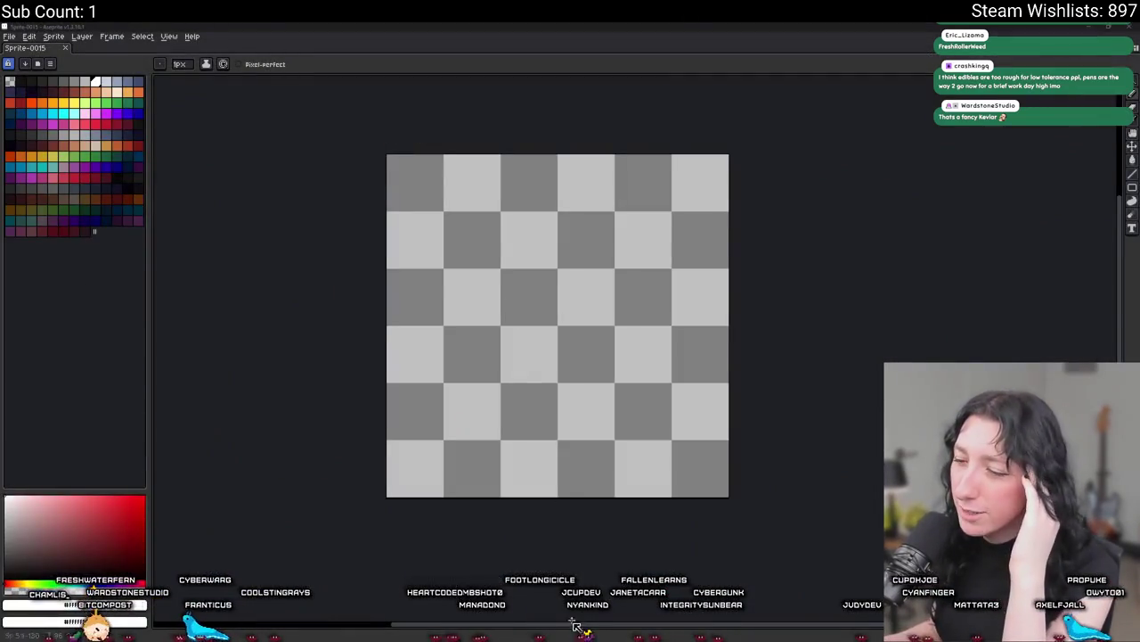
Copy the spr_item_vest_kevlar sprite from GameMaker and paste it onto the Aseprite canvas.
{"action": "key", "text": "ctrl+o"}
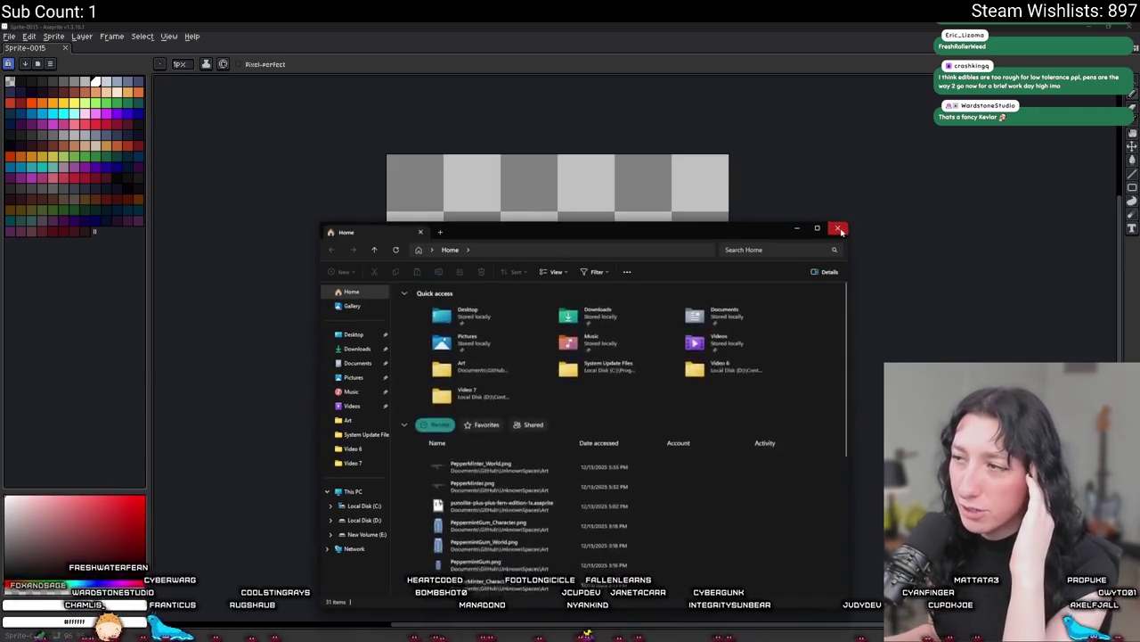
{"action": "key", "text": "Escape"}
{"action": "key", "text": "alt+Tab"}
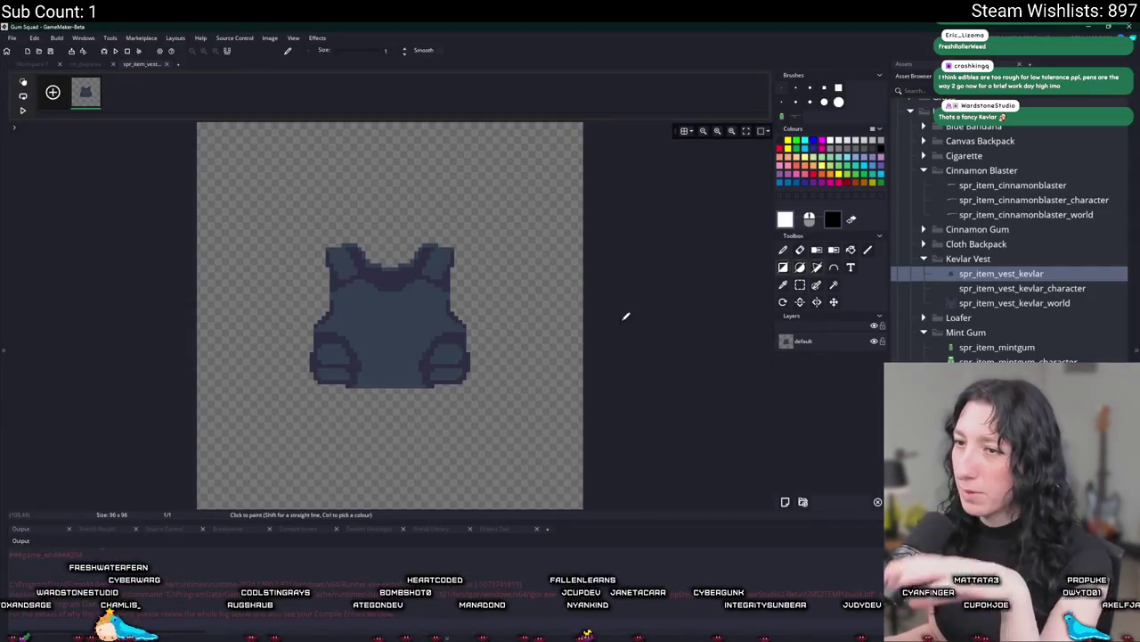
{"action": "key", "text": "ctrl+v"}
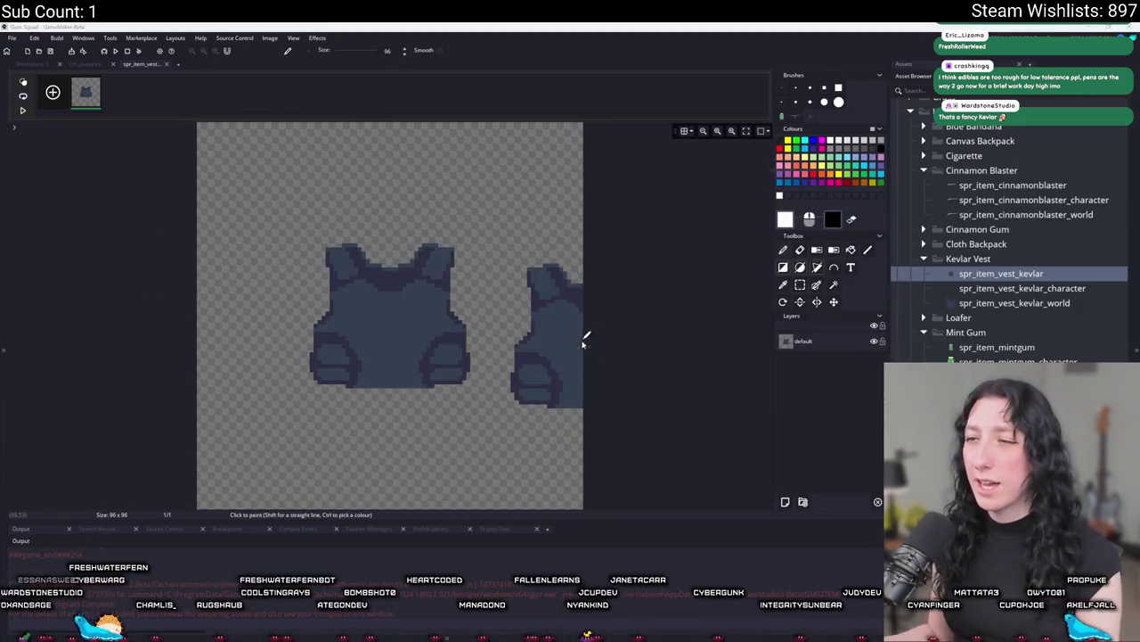
{"action": "key", "text": "alt+Tab"}
{"action": "key", "text": "ctrl+v"}
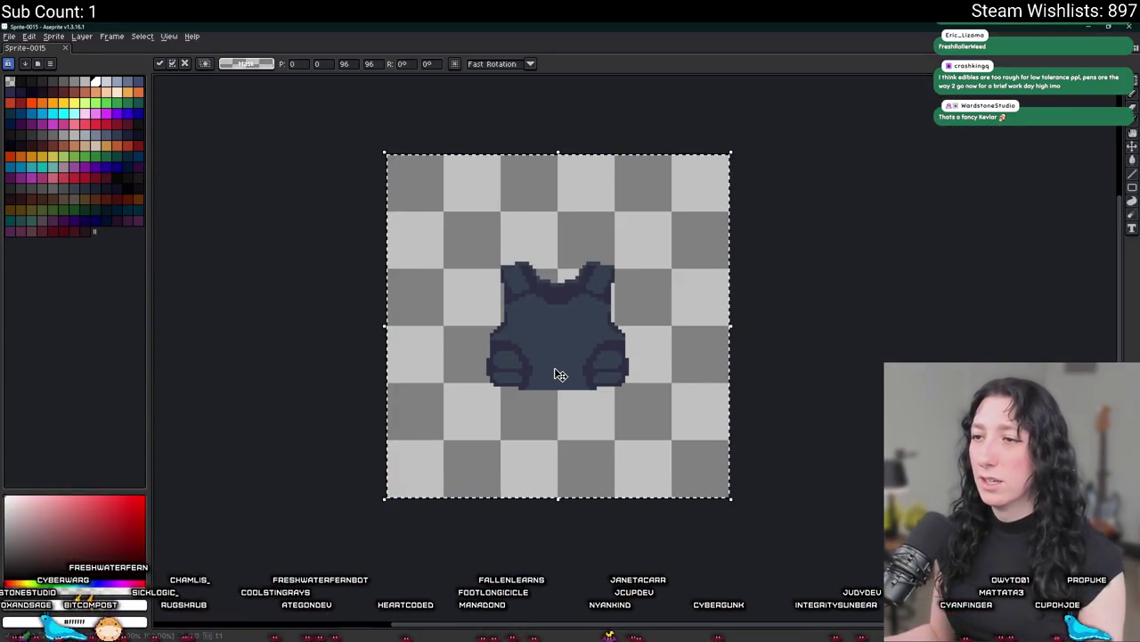
Commit the pasted vest onto Layer 1 and show the layers timeline.
{"action": "key", "text": "Return"}
{"action": "key", "text": "Tab"}
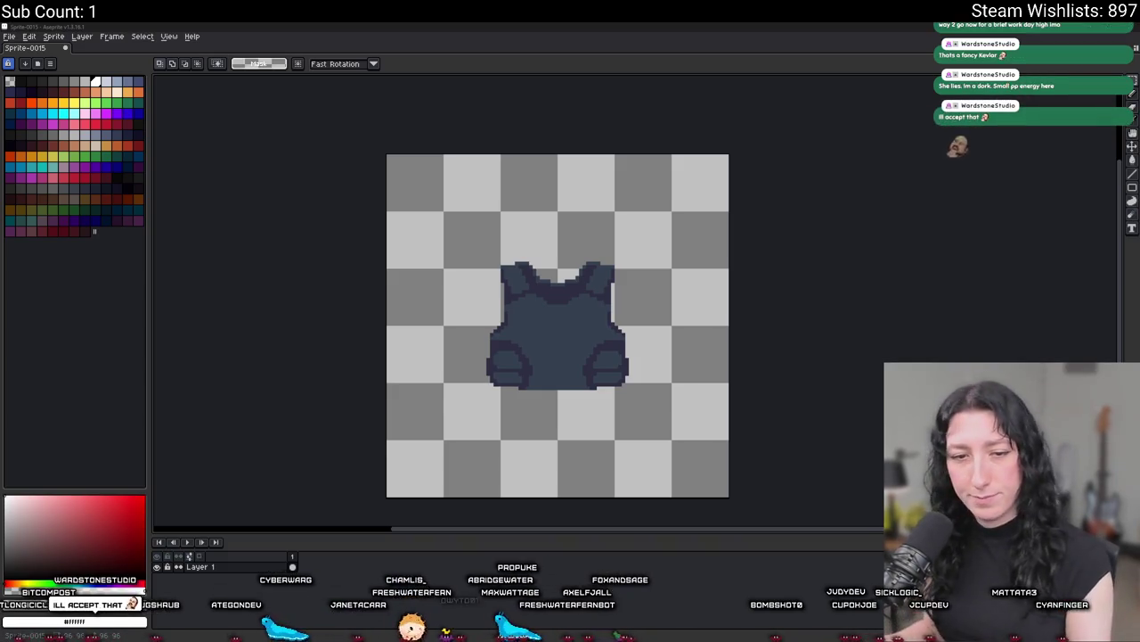
{"action": "scroll", "coordinate": [545, 363], "scroll_direction": "up", "scroll_amount": 1}
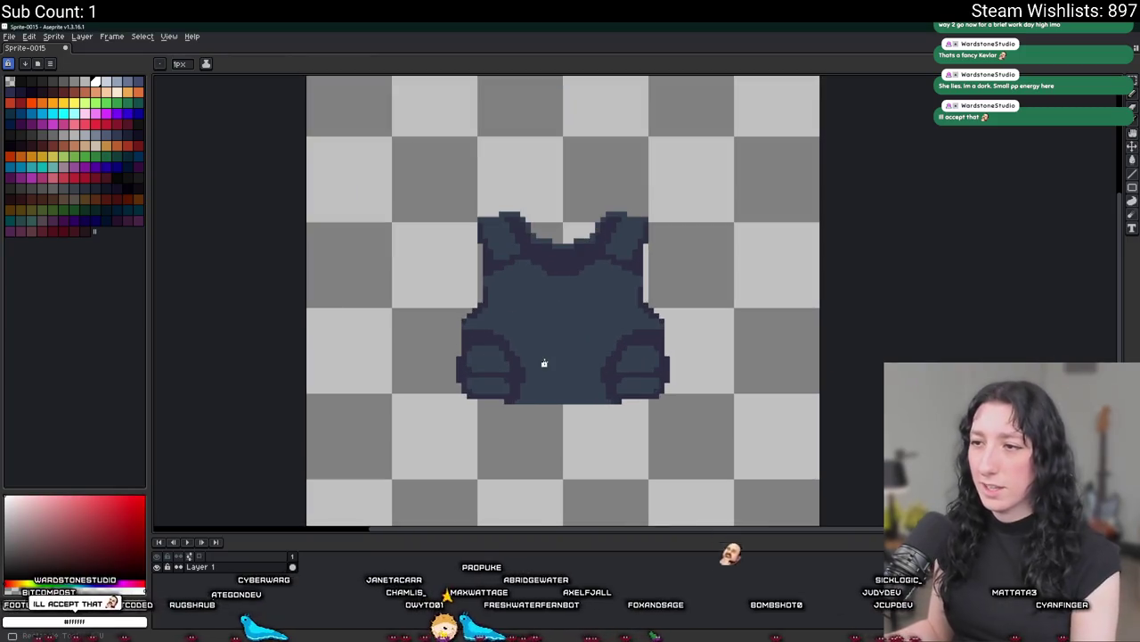
Sample the vest's blue as foreground and load a smaller palette file from the Art folder.
{"action": "key", "text": "i"}
{"action": "left_click", "coordinate": [545, 362]}
{"action": "left_click", "coordinate": [50, 63]}
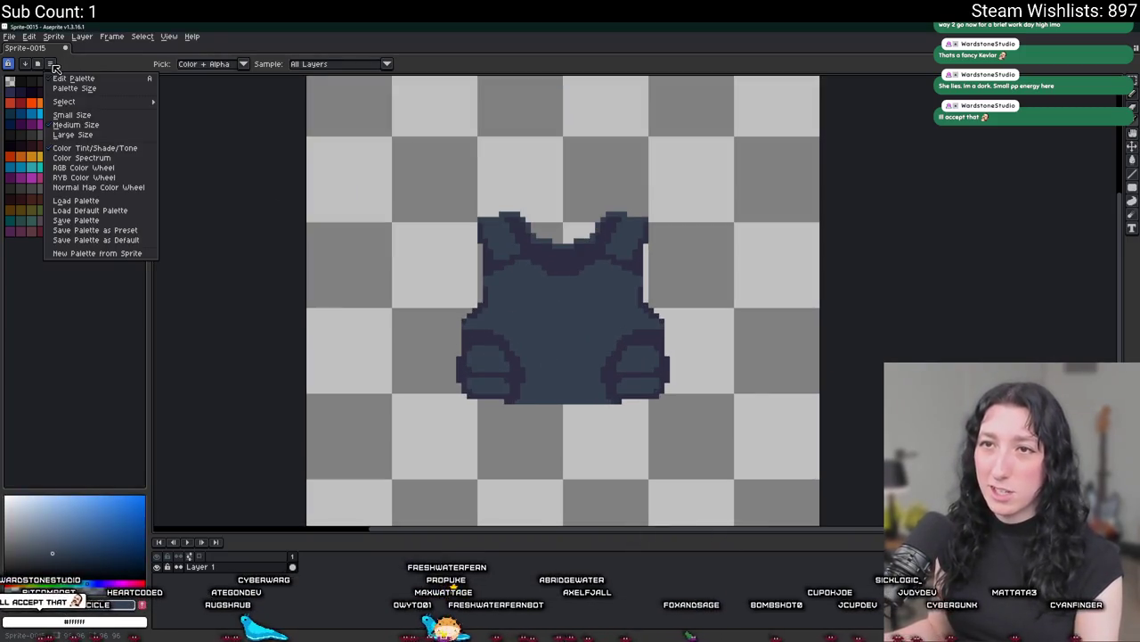
{"action": "left_click", "coordinate": [104, 204]}
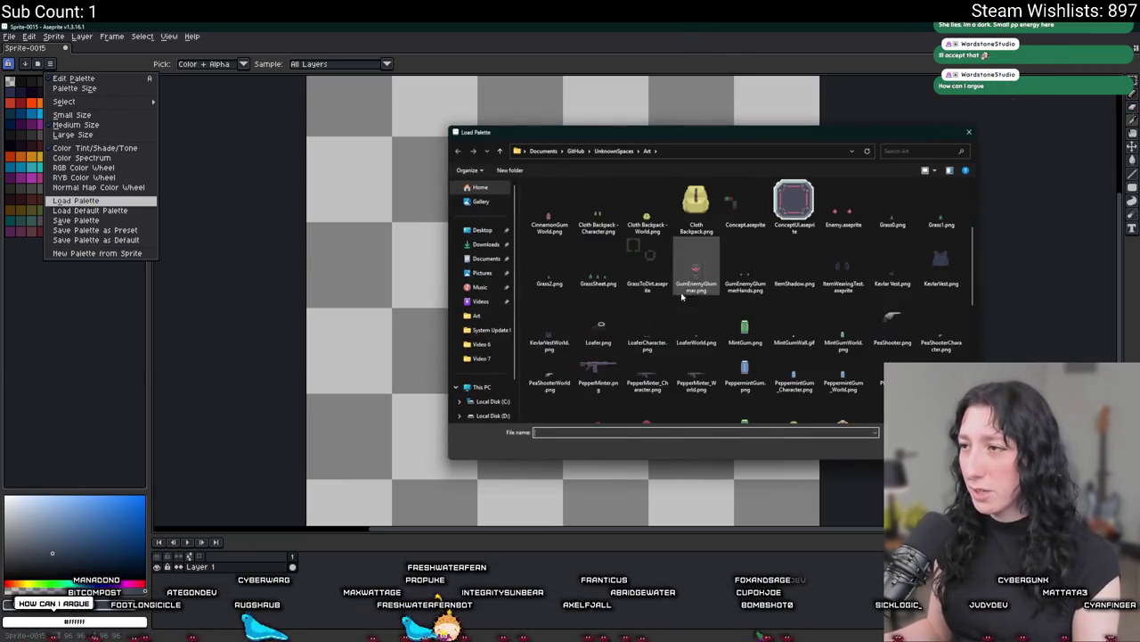
{"action": "scroll", "coordinate": [668, 299], "scroll_direction": "down", "scroll_amount": 5}
{"action": "double_click", "coordinate": [549, 259]}
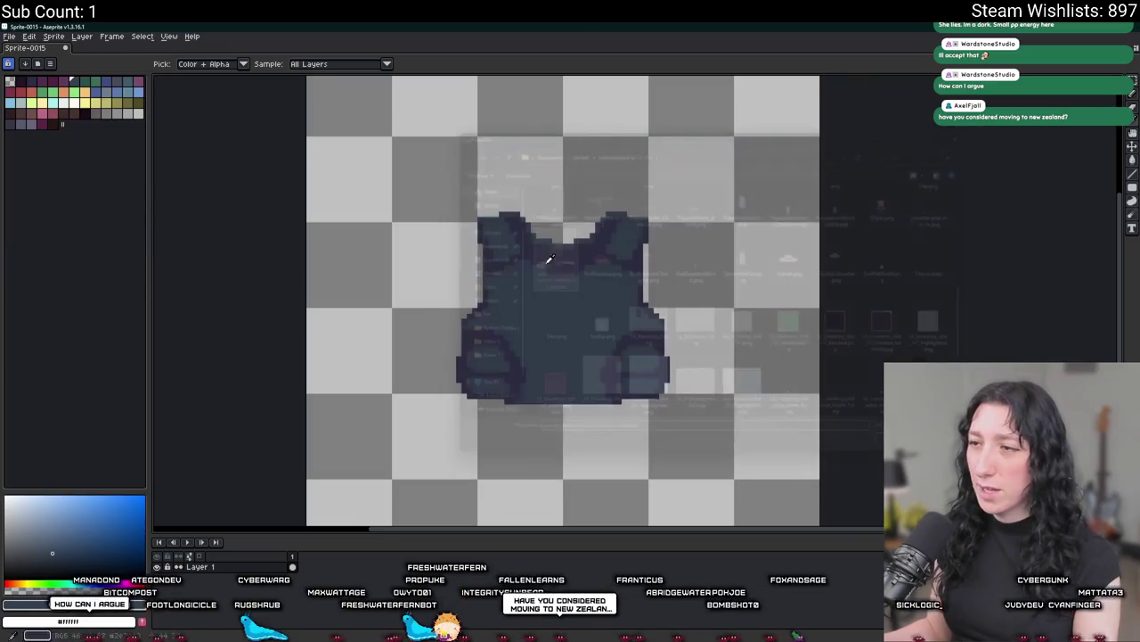
{"action": "scroll", "coordinate": [550, 258], "scroll_direction": "up", "scroll_amount": 1}
{"action": "scroll", "coordinate": [550, 255], "scroll_direction": "up", "scroll_amount": 1}
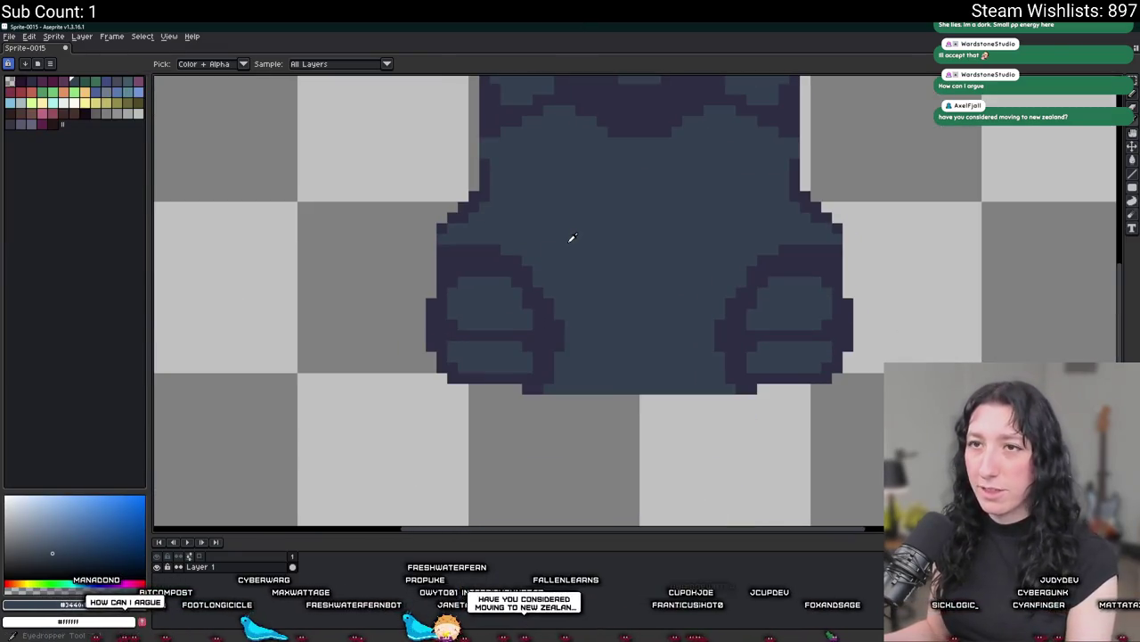
{"action": "left_click_drag", "start_coordinate": [573, 237], "coordinate": [535, 260]}
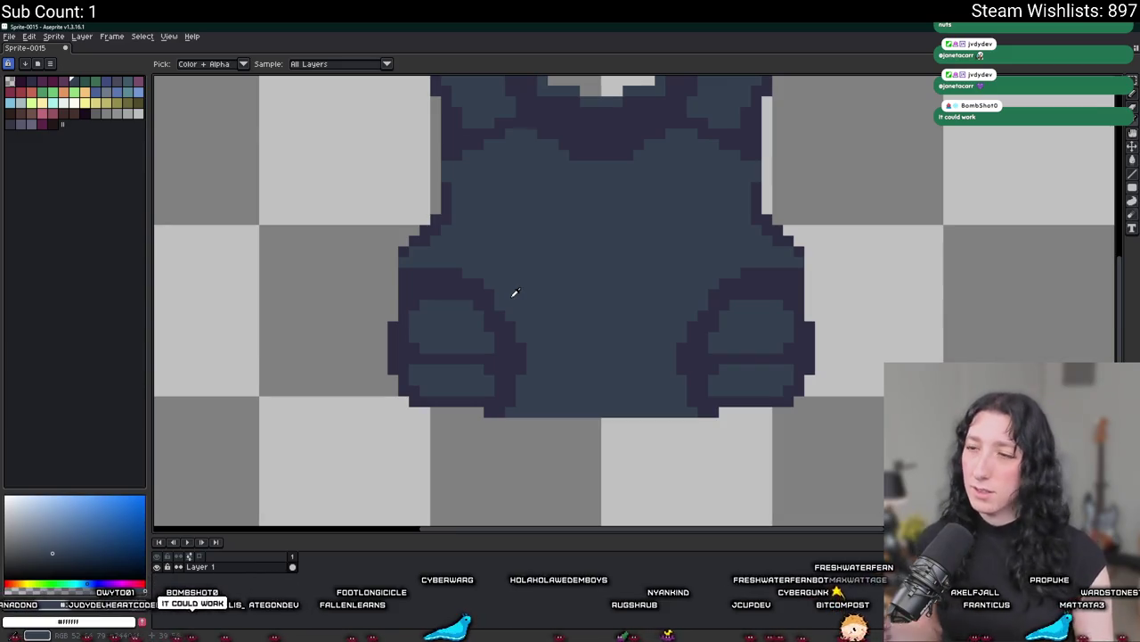
Pan across the vest and sample a light colour from it for the Pencil.
{"action": "left_click_drag", "start_coordinate": [573, 190], "coordinate": [509, 208]}
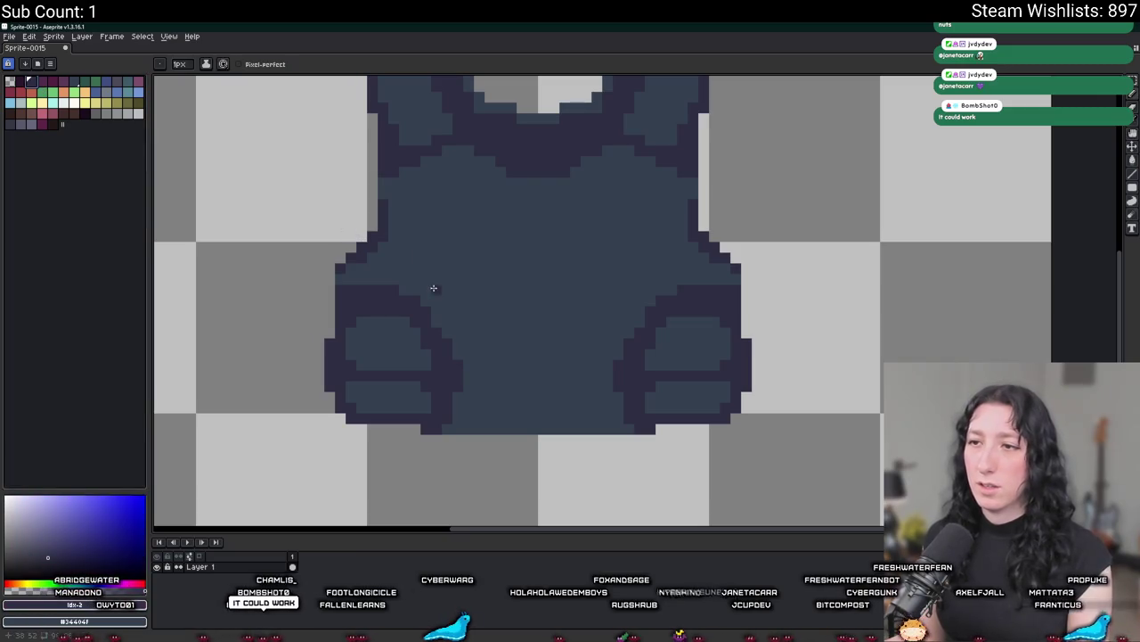
{"action": "key", "text": "i"}
{"action": "left_click", "coordinate": [426, 222]}
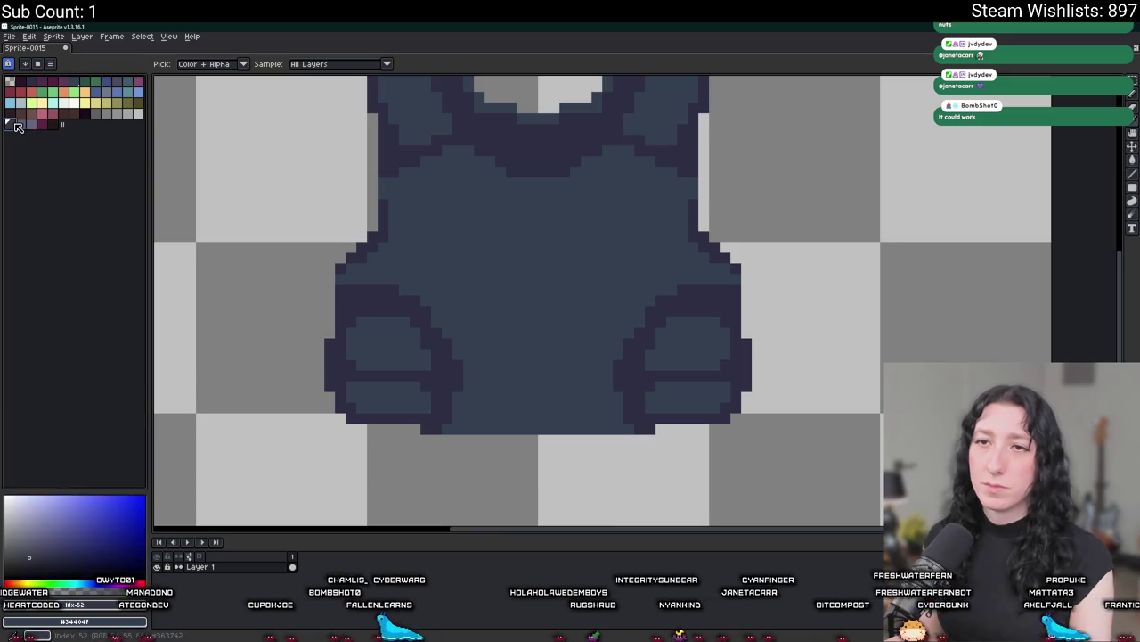
{"action": "key", "text": "b"}
{"action": "scroll", "coordinate": [541, 342], "scroll_direction": "up", "scroll_amount": 2}
{"action": "scroll", "coordinate": [541, 342], "scroll_direction": "down", "scroll_amount": 2}
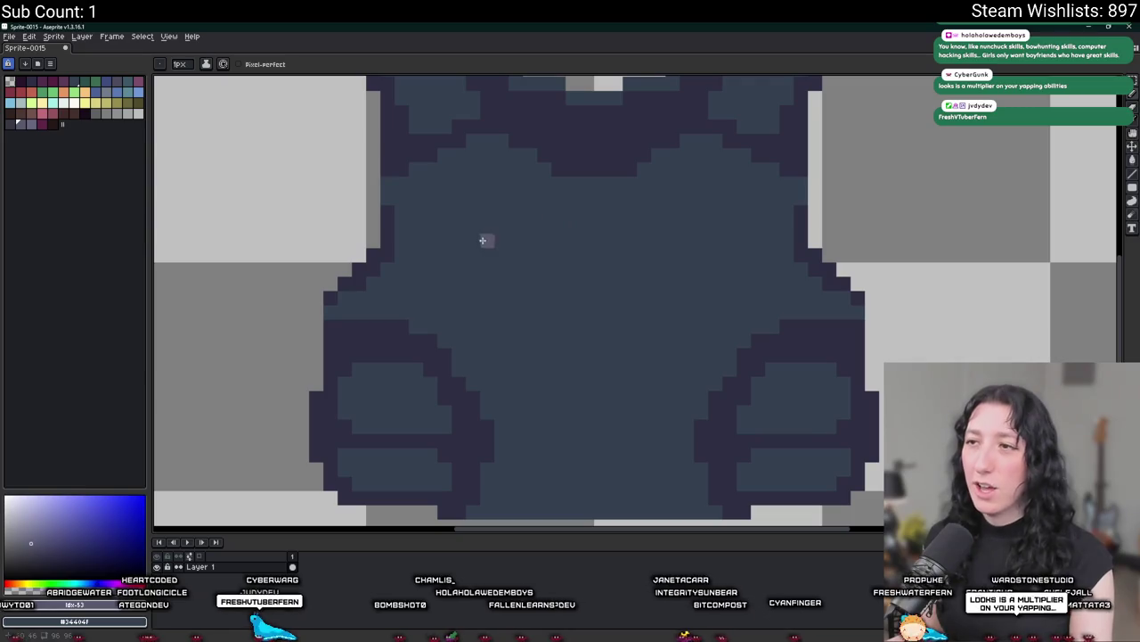
{"action": "key", "text": "v"}
{"action": "key", "text": "b"}
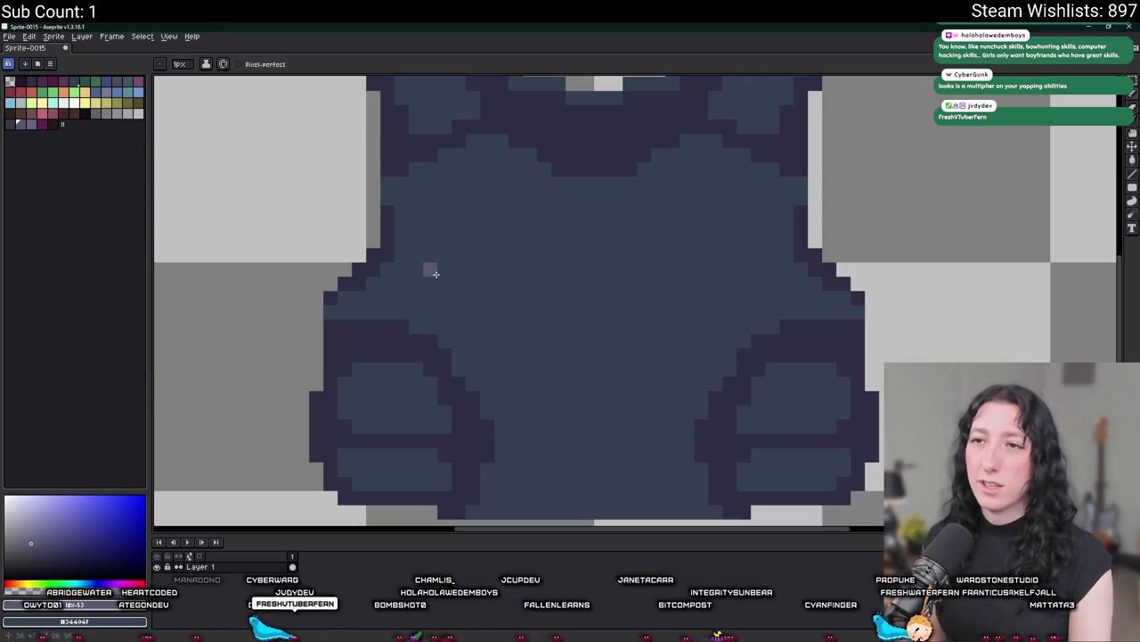
Draw a short light slash across the upper left chest, redoing the first attempt.
{"action": "left_click_drag", "start_coordinate": [425, 268], "coordinate": [530, 268]}
{"action": "scroll", "coordinate": [530, 268], "scroll_direction": "down", "scroll_amount": 3}
{"action": "scroll", "coordinate": [530, 268], "scroll_direction": "up", "scroll_amount": 2}
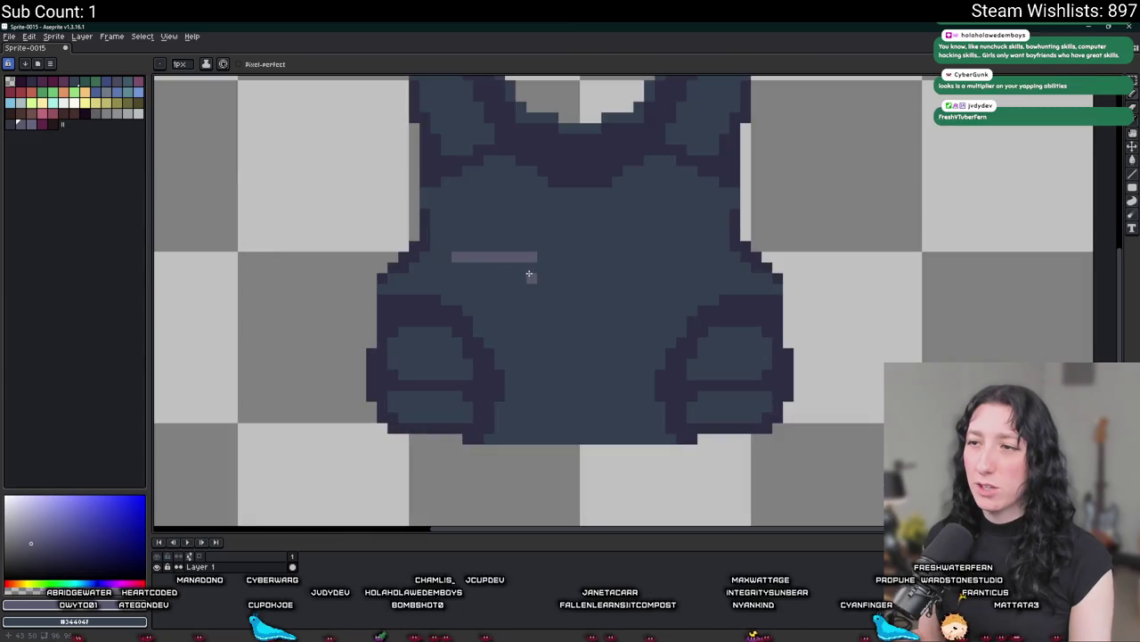
{"action": "key", "text": "ctrl+z"}
{"action": "key", "text": "v"}
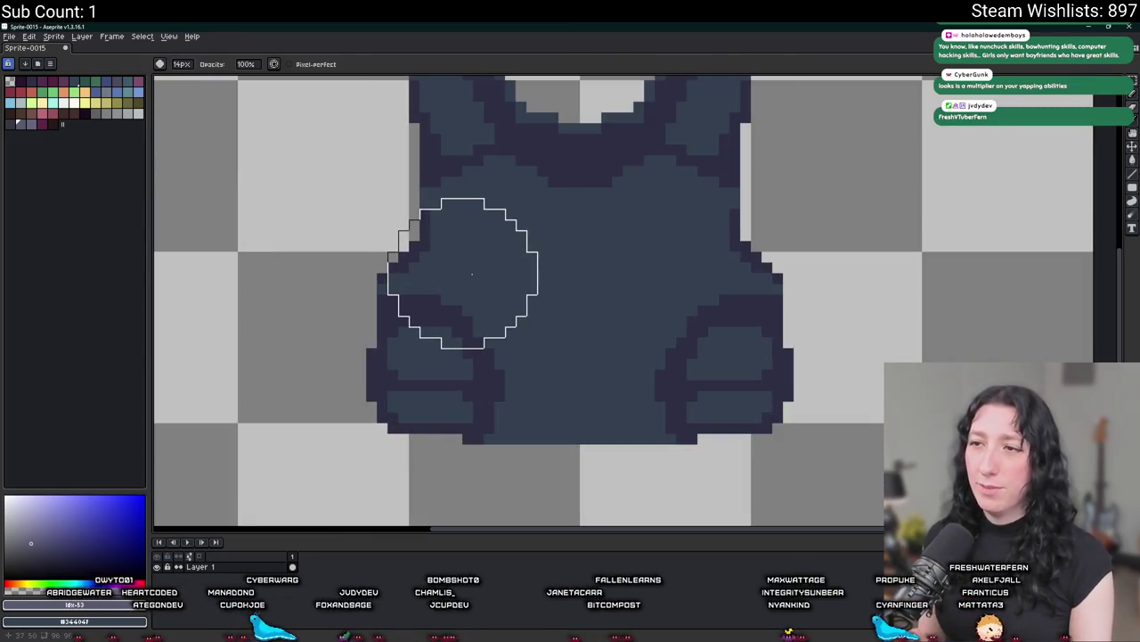
{"action": "key", "text": "b"}
{"action": "scroll", "coordinate": [466, 273], "scroll_direction": "up", "scroll_amount": 1}
{"action": "left_click_drag", "start_coordinate": [451, 264], "coordinate": [544, 279]}
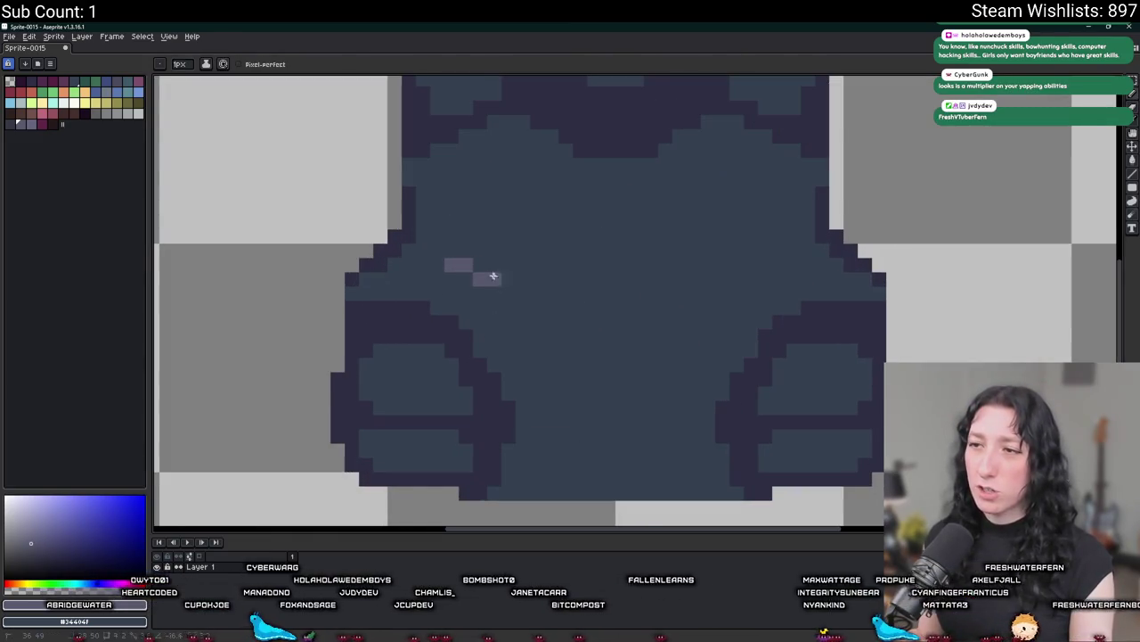
Pick the vest's dark outline colour from the palette.
{"action": "key", "text": "alt"}
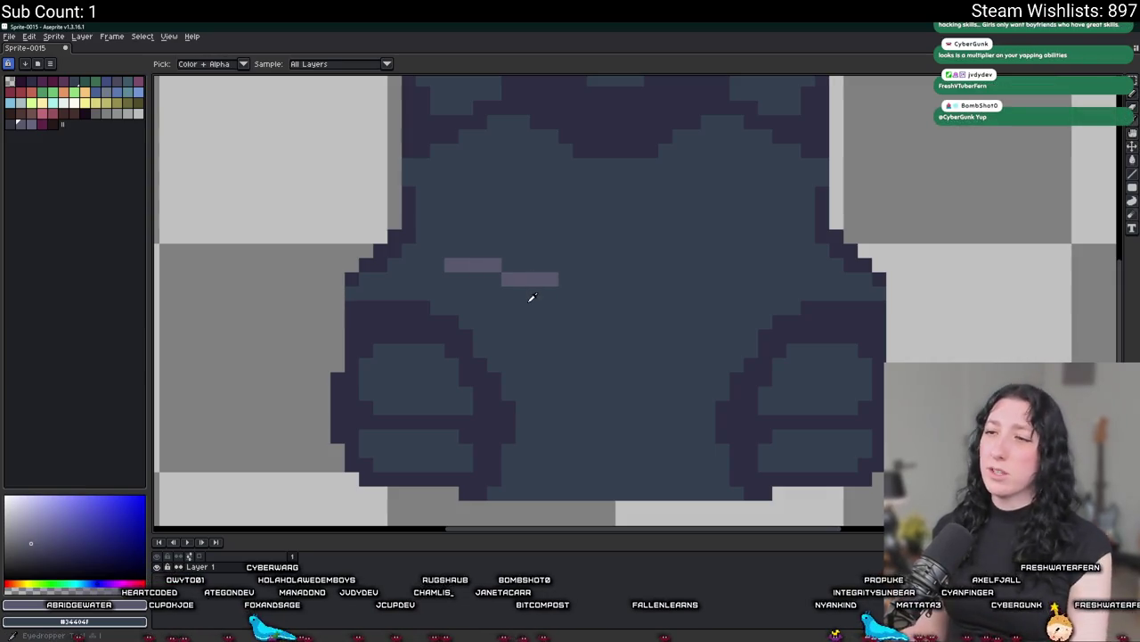
{"action": "scroll", "coordinate": [526, 307], "scroll_direction": "down", "scroll_amount": 2}
{"action": "scroll", "coordinate": [526, 312], "scroll_direction": "up", "scroll_amount": 4}
{"action": "scroll", "coordinate": [677, 327], "scroll_direction": "down", "scroll_amount": 3}
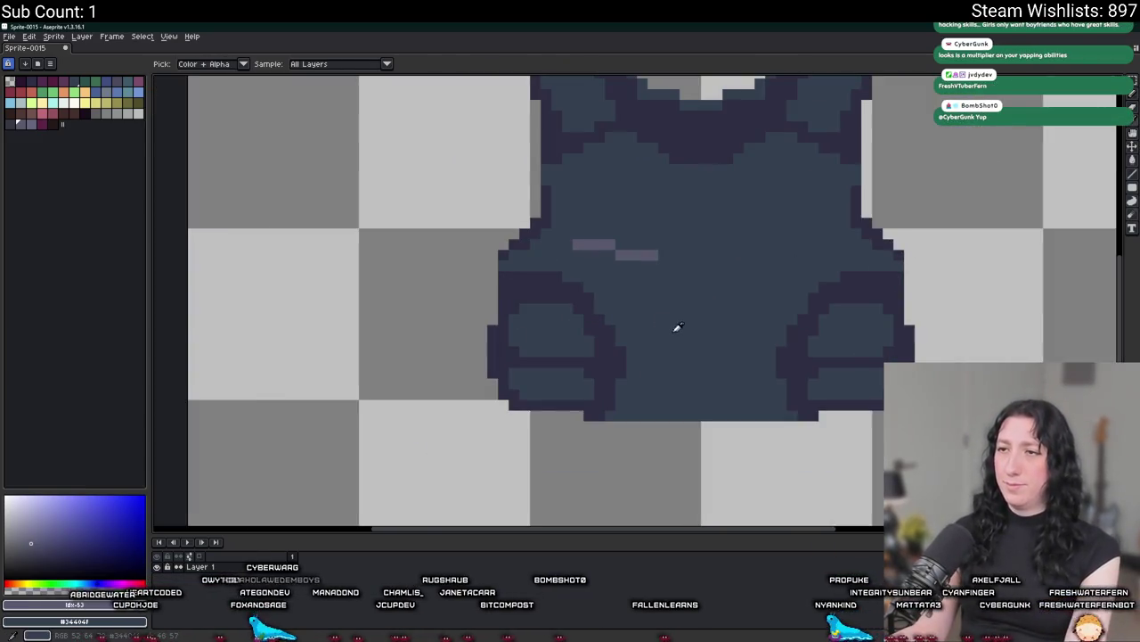
{"action": "scroll", "coordinate": [637, 287], "scroll_direction": "up", "scroll_amount": 2}
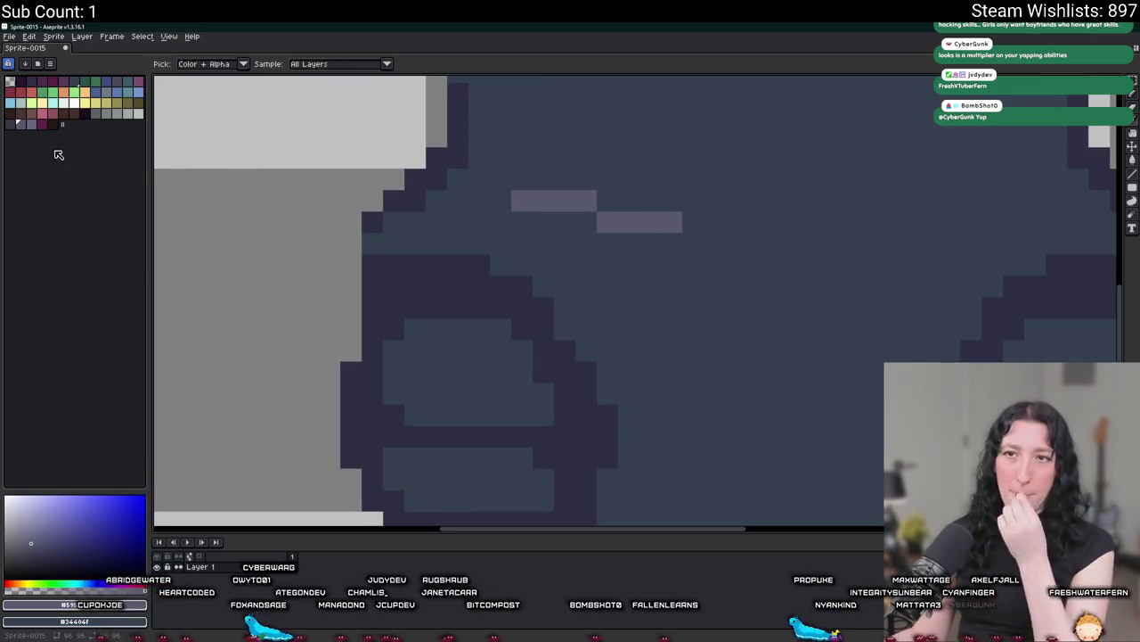
{"action": "left_click", "coordinate": [22, 131]}
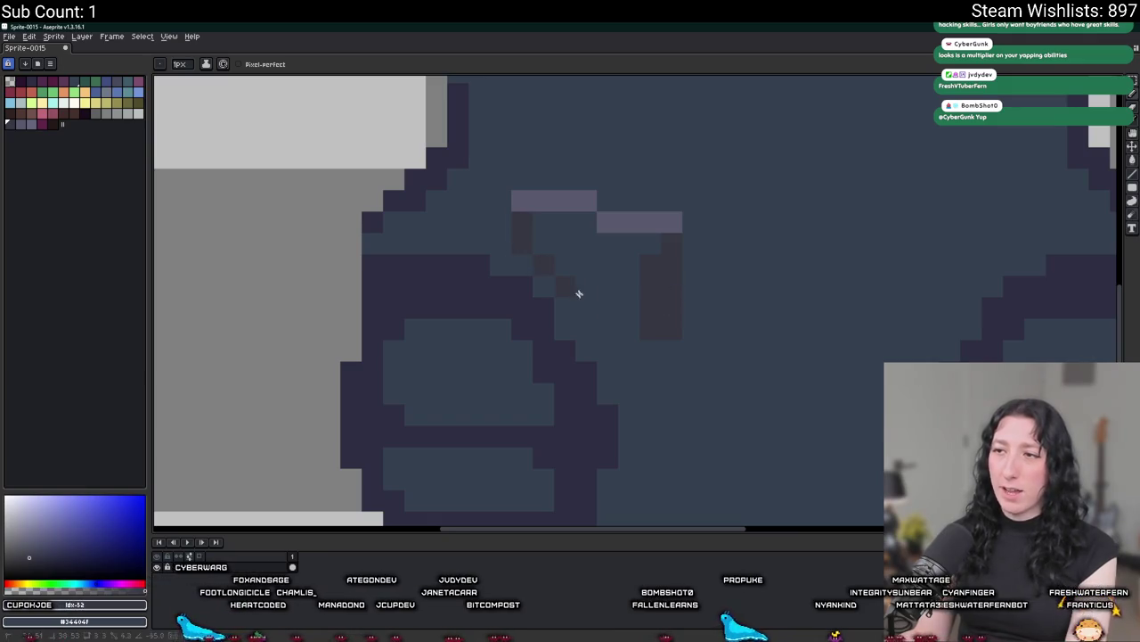
{"action": "key", "text": "g"}
{"action": "scroll", "coordinate": [640, 329], "scroll_direction": "down", "scroll_amount": 3}
{"action": "scroll", "coordinate": [640, 321], "scroll_direction": "down", "scroll_amount": 2}
{"action": "scroll", "coordinate": [640, 312], "scroll_direction": "up", "scroll_amount": 1}
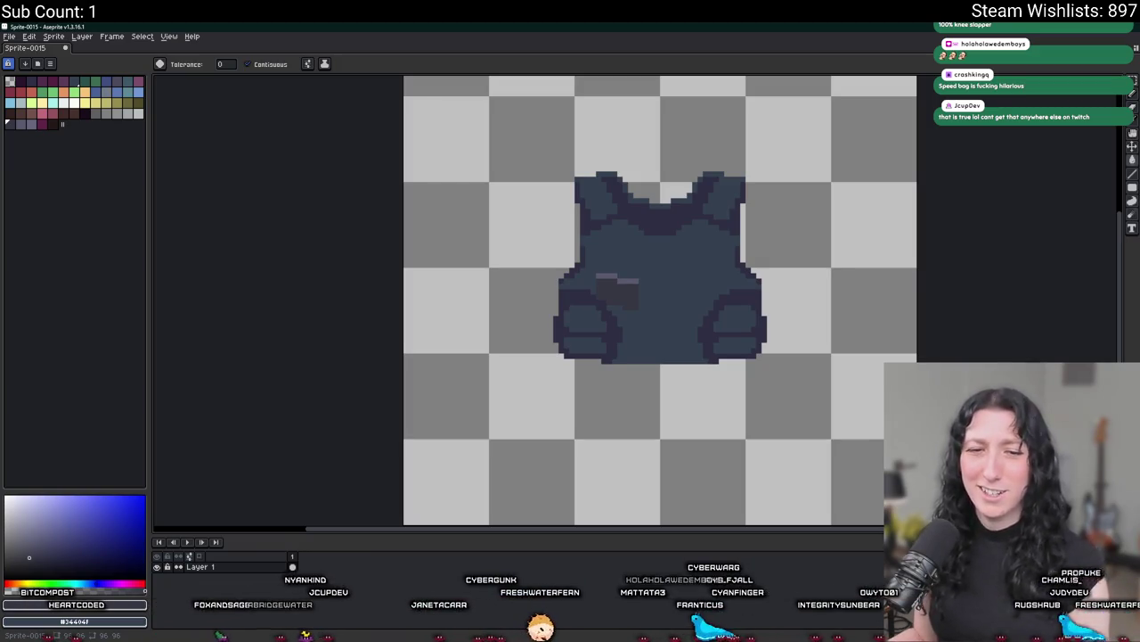
Try several palette yellows and bucket-fill the left chest highlight olive-yellow.
{"action": "scroll", "coordinate": [518, 259], "scroll_direction": "up", "scroll_amount": 2}
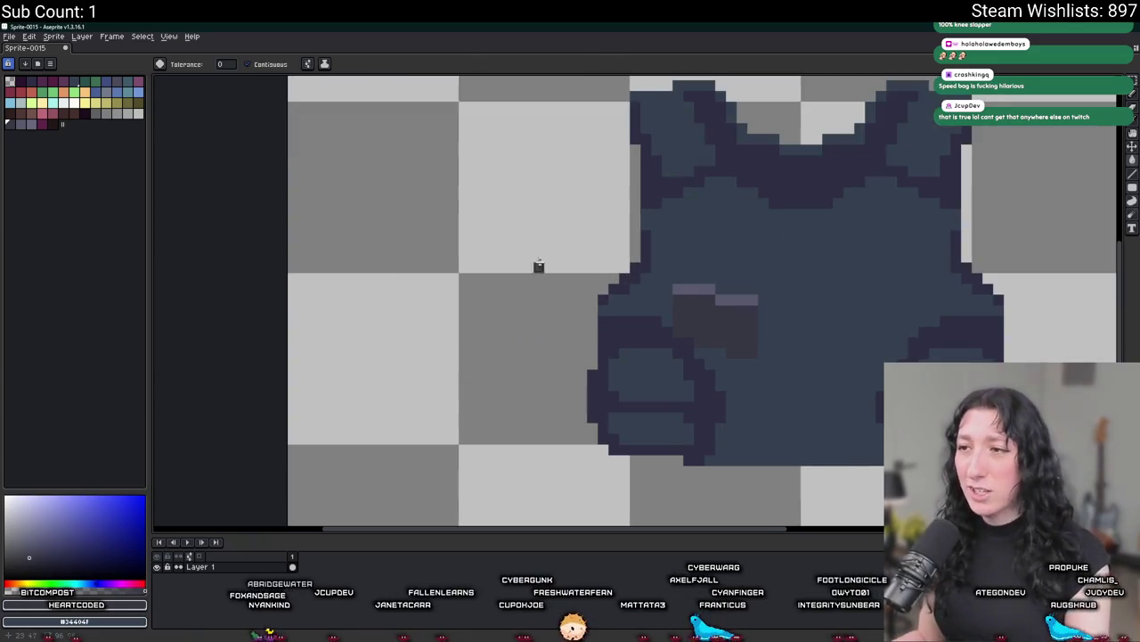
{"action": "key", "text": "i"}
{"action": "scroll", "coordinate": [538, 265], "scroll_direction": "up", "scroll_amount": 1}
{"action": "scroll", "coordinate": [604, 249], "scroll_direction": "up", "scroll_amount": 1}
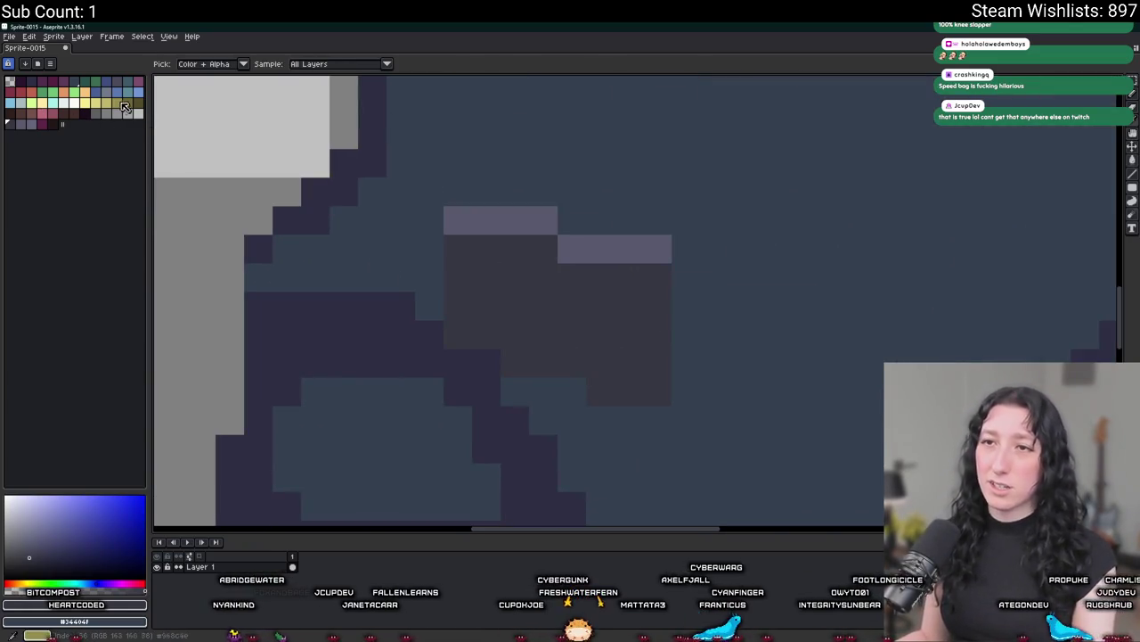
{"action": "left_click", "coordinate": [74, 102]}
{"action": "left_click", "coordinate": [20, 92]}
{"action": "left_click", "coordinate": [138, 103]}
{"action": "key", "text": "g"}
{"action": "left_click", "coordinate": [539, 221]}
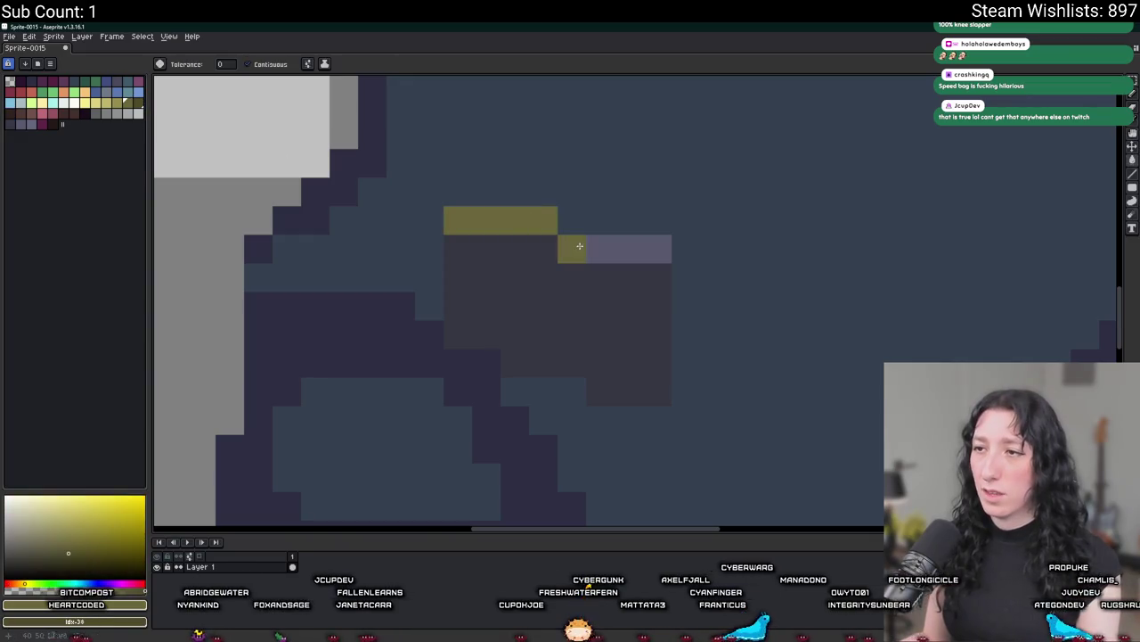
Test lighter yellow fills on the body and shoulder, undo them, then pick blue and olive.
{"action": "scroll", "coordinate": [556, 329], "scroll_direction": "down", "scroll_amount": 4}
{"action": "scroll", "coordinate": [556, 330], "scroll_direction": "down", "scroll_amount": 3}
{"action": "scroll", "coordinate": [556, 331], "scroll_direction": "down", "scroll_amount": 2}
{"action": "scroll", "coordinate": [556, 331], "scroll_direction": "up", "scroll_amount": 4}
{"action": "scroll", "coordinate": [383, 284], "scroll_direction": "up", "scroll_amount": 1}
{"action": "left_click", "coordinate": [124, 108]}
{"action": "left_click", "coordinate": [383, 223]}
{"action": "left_click", "coordinate": [352, 147]}
{"action": "key", "text": "ctrl+z"}
{"action": "key", "text": "ctrl+z"}
{"action": "key", "text": "ctrl+z"}
{"action": "key", "text": "ctrl+z"}
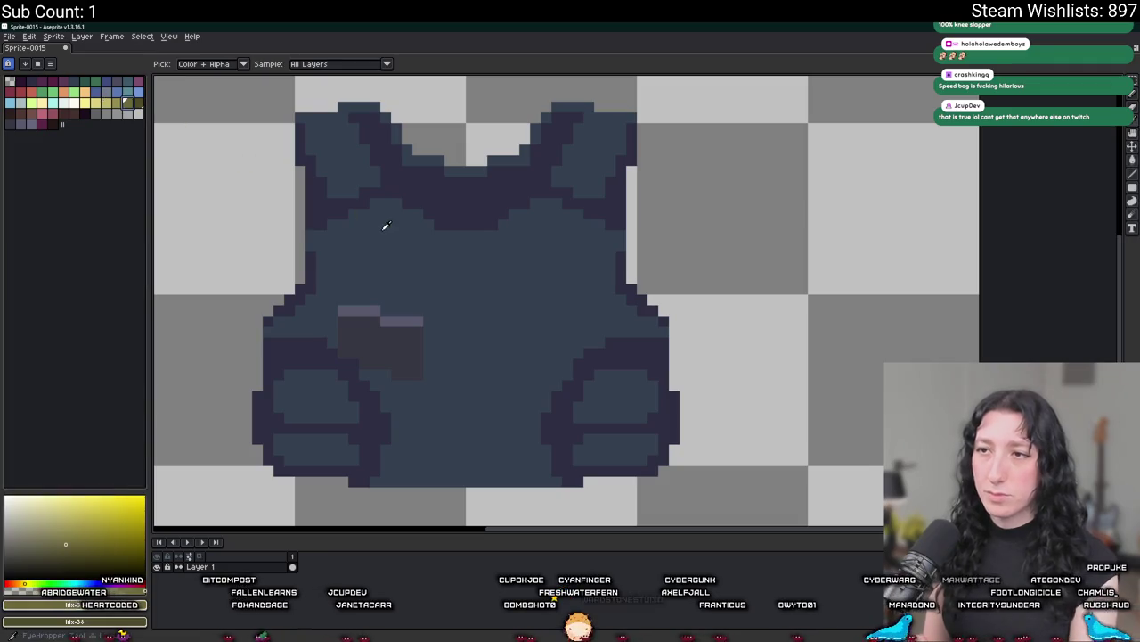
{"action": "left_click", "coordinate": [381, 224], "text": "alt"}
{"action": "left_click", "coordinate": [116, 102]}
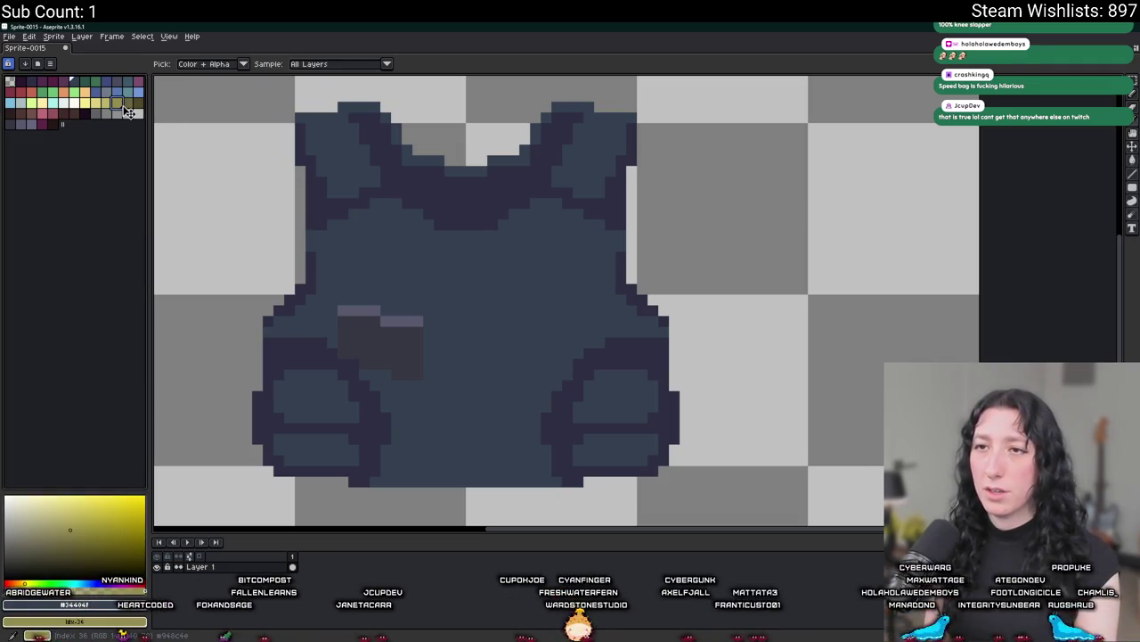
Replace the vest's blue with olive and its navy outline with dark olive.
{"action": "key", "text": "shift+r"}
{"action": "key", "text": "Return"}
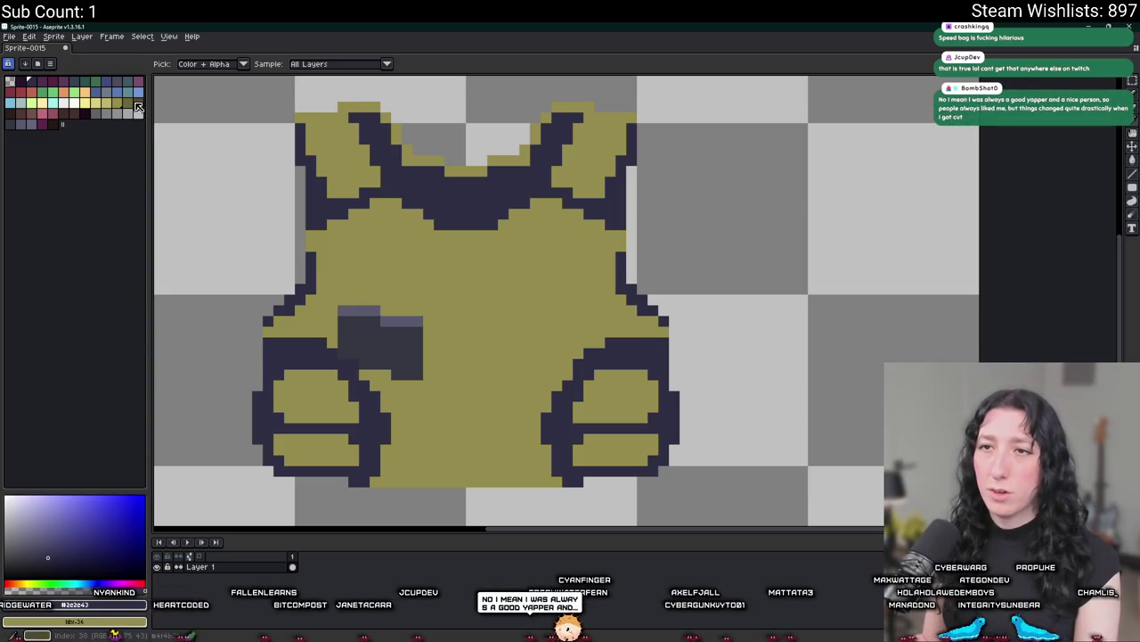
{"action": "key", "text": "shift+r"}
{"action": "key", "text": "Return"}
{"action": "scroll", "coordinate": [355, 200], "scroll_direction": "down", "scroll_amount": 8}
{"action": "scroll", "coordinate": [359, 217], "scroll_direction": "up", "scroll_amount": 3}
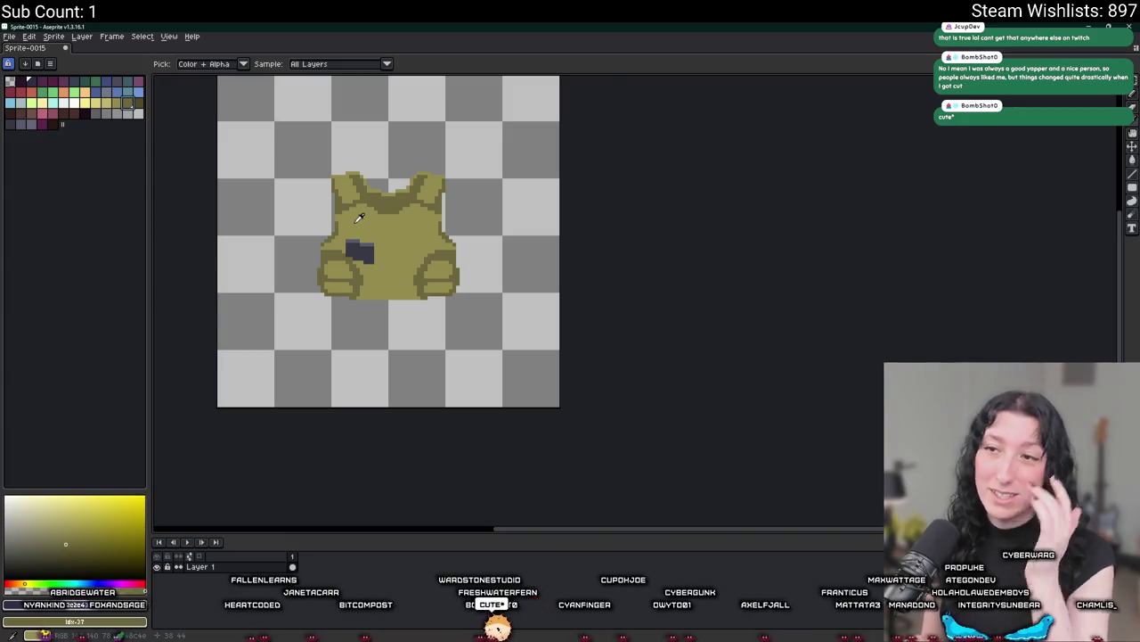
{"action": "scroll", "coordinate": [359, 217], "scroll_direction": "up", "scroll_amount": 3}
Bucket-fill the chest patch's lavender rows and dark block pale yellow.
{"action": "left_click", "coordinate": [361, 245]}
{"action": "left_click", "coordinate": [361, 223]}
{"action": "key", "text": "g"}
{"action": "left_click", "coordinate": [358, 250]}
{"action": "scroll", "coordinate": [357, 250], "scroll_direction": "up", "scroll_amount": 2}
{"action": "left_click", "coordinate": [63, 515]}
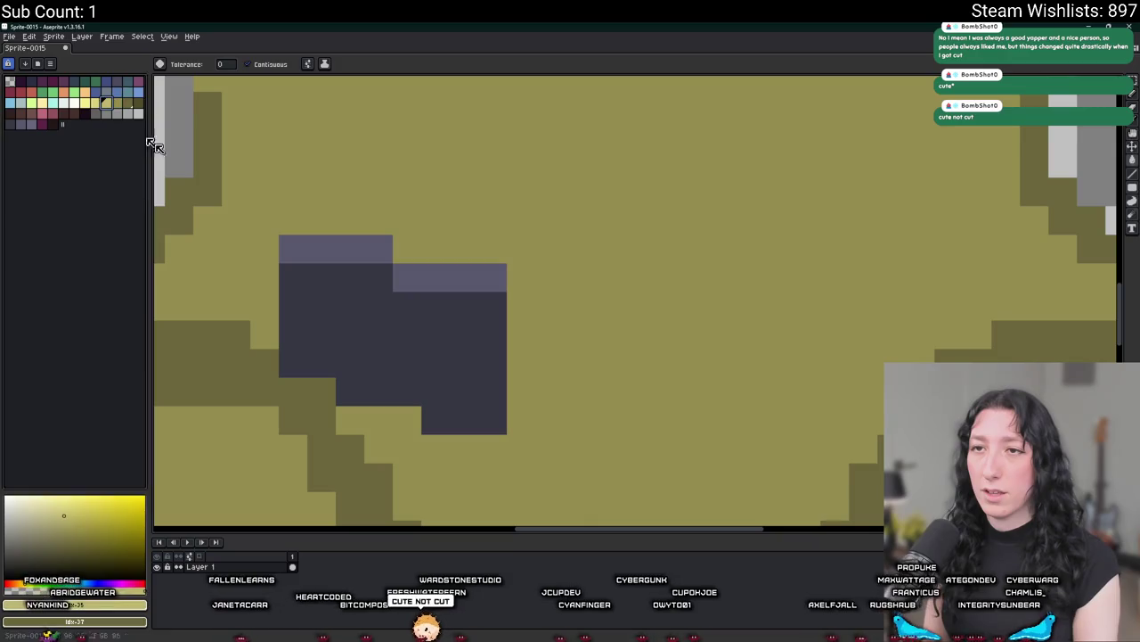
{"action": "left_click", "coordinate": [331, 253]}
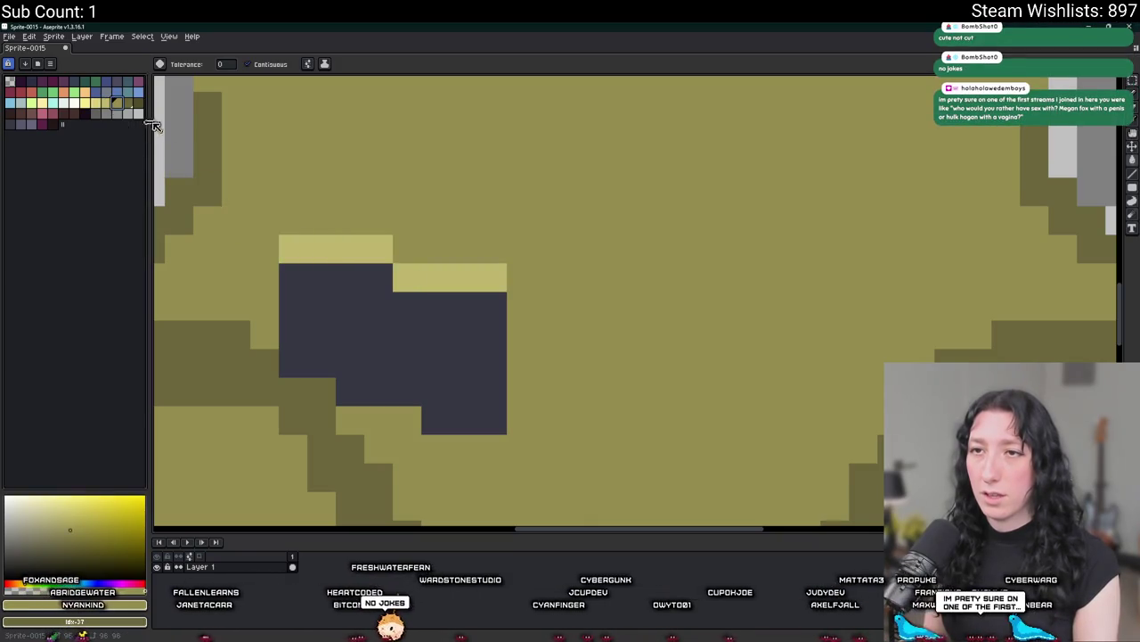
{"action": "left_click", "coordinate": [359, 330]}
Undo and redo the chest block and top-row fills to compare the results.
{"action": "scroll", "coordinate": [365, 339], "scroll_direction": "down", "scroll_amount": 3}
{"action": "key", "text": "ctrl+z"}
{"action": "key", "text": "v"}
{"action": "scroll", "coordinate": [365, 340], "scroll_direction": "up", "scroll_amount": 2}
{"action": "key", "text": "ctrl+z"}
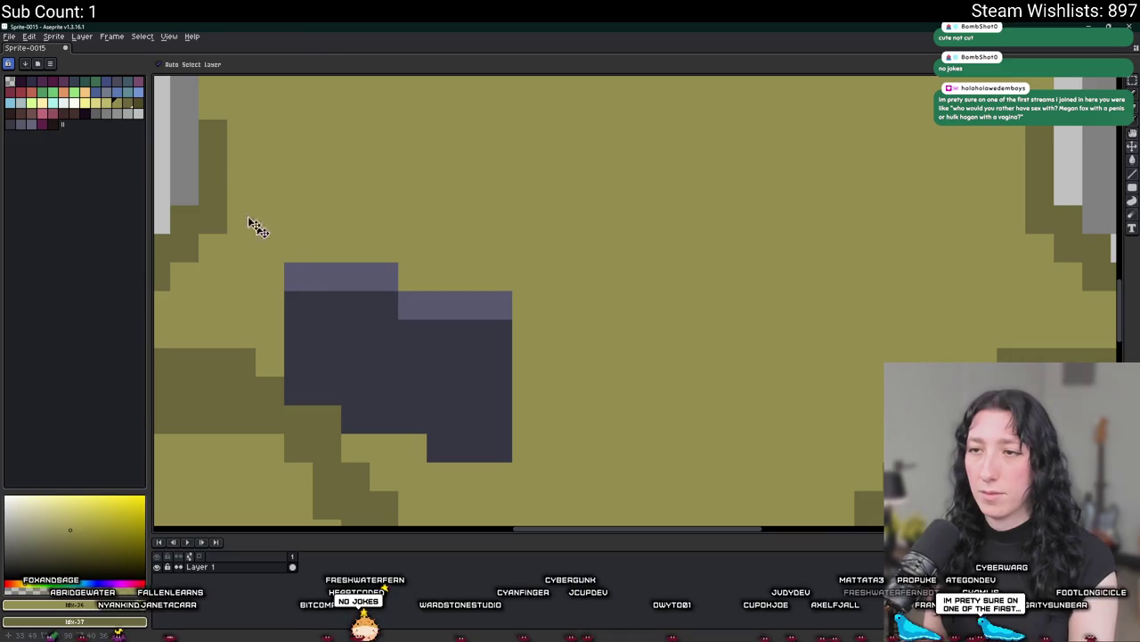
{"action": "key", "text": "ctrl+y"}
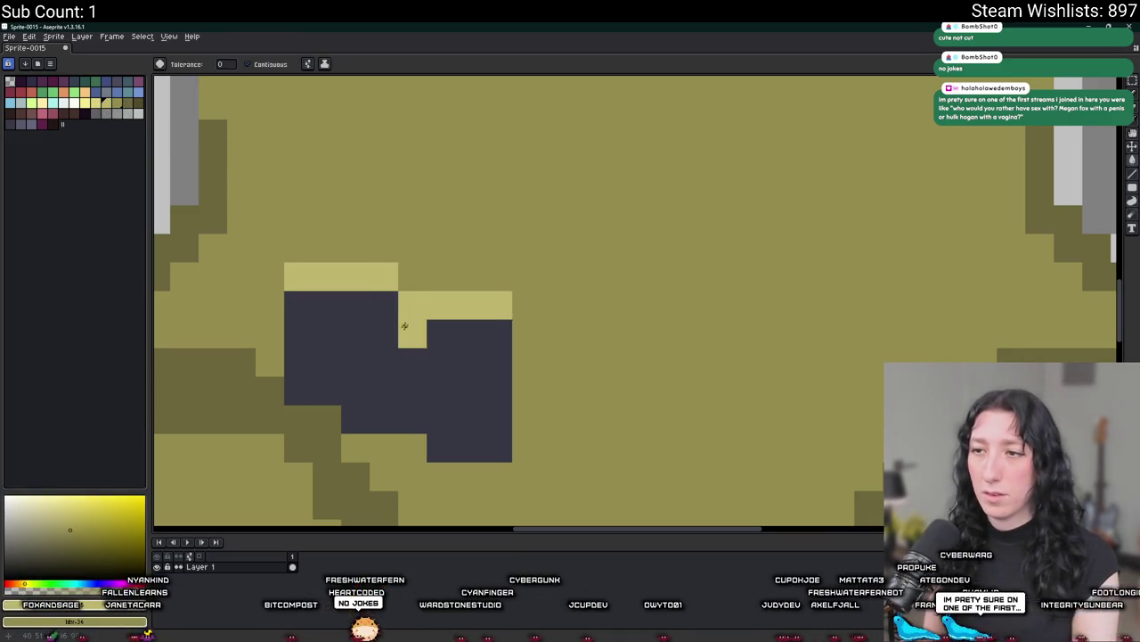
{"action": "key", "text": "ctrl+y"}
{"action": "scroll", "coordinate": [400, 334], "scroll_direction": "down", "scroll_amount": 2}
{"action": "key", "text": "ctrl+z"}
{"action": "scroll", "coordinate": [400, 334], "scroll_direction": "up", "scroll_amount": 2}
Refill the dark chest block to finish the lighter yellow-olive patch.
{"action": "left_click", "coordinate": [415, 349]}
{"action": "left_click", "coordinate": [415, 349]}
{"action": "scroll", "coordinate": [419, 352], "scroll_direction": "down", "scroll_amount": 2}
{"action": "scroll", "coordinate": [427, 361], "scroll_direction": "down", "scroll_amount": 1}
{"action": "scroll", "coordinate": [433, 365], "scroll_direction": "down", "scroll_amount": 1}
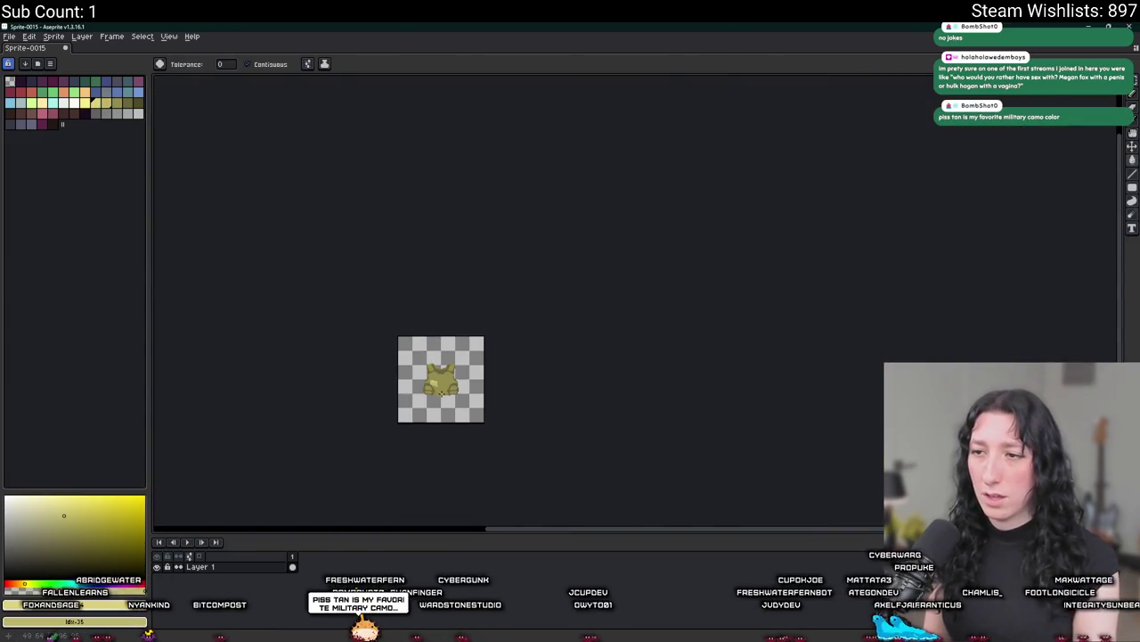
{"action": "scroll", "coordinate": [437, 370], "scroll_direction": "up", "scroll_amount": 2}
{"action": "scroll", "coordinate": [436, 370], "scroll_direction": "up", "scroll_amount": 1}
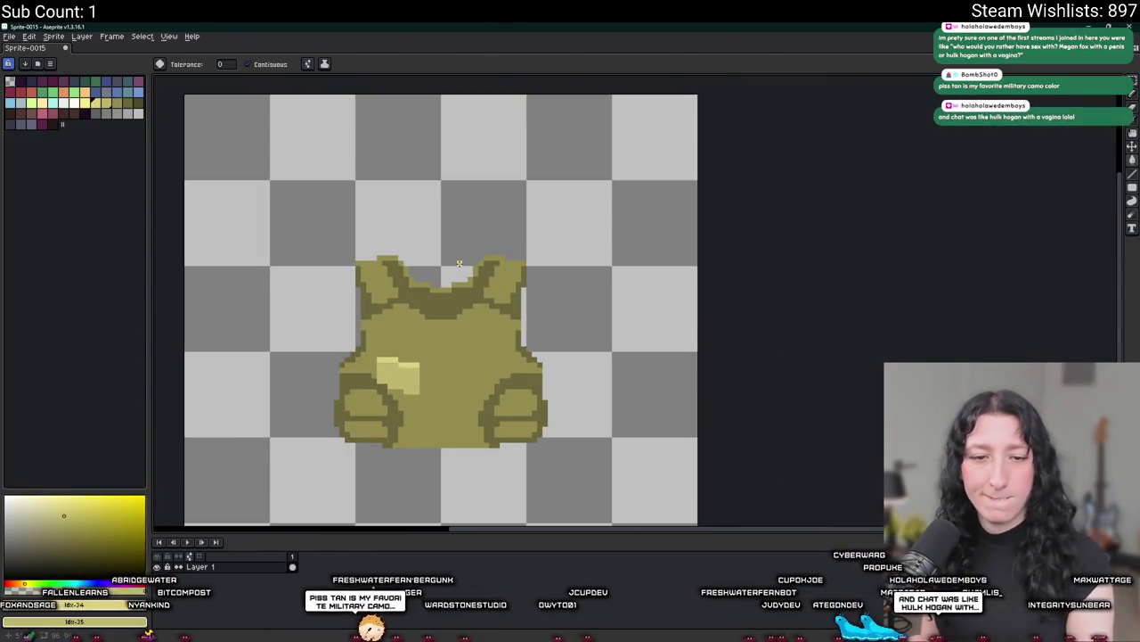
{"action": "scroll", "coordinate": [433, 299], "scroll_direction": "up", "scroll_amount": 1}
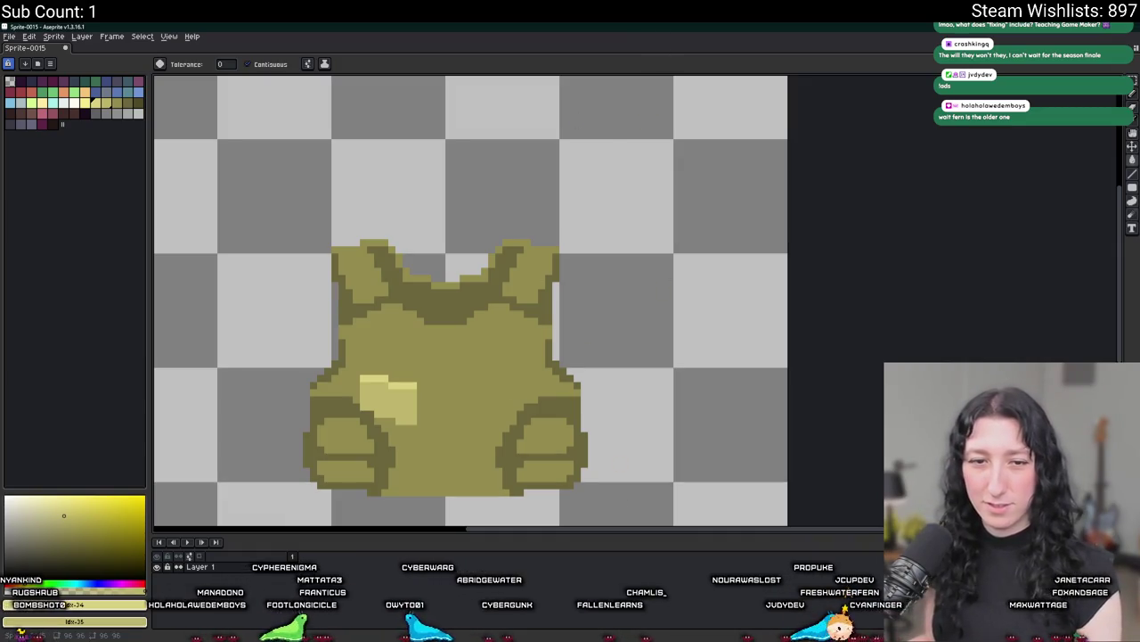
Mirror the left chest's light patch onto the right side of the chest.
{"action": "key", "text": "m"}
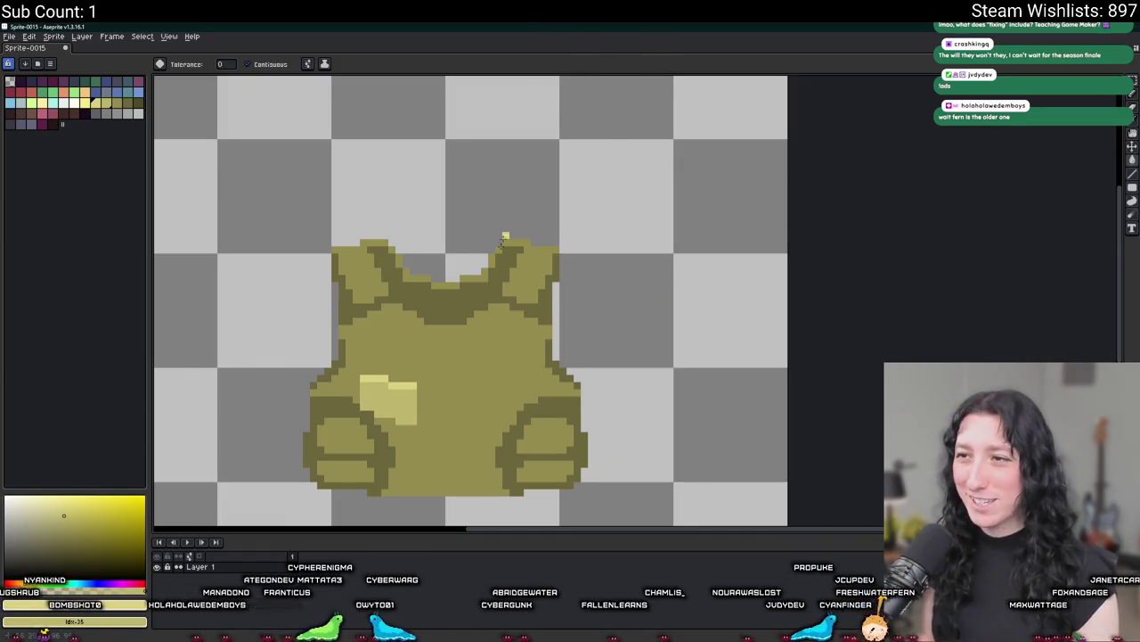
{"action": "scroll", "coordinate": [392, 429], "scroll_direction": "up", "scroll_amount": 3}
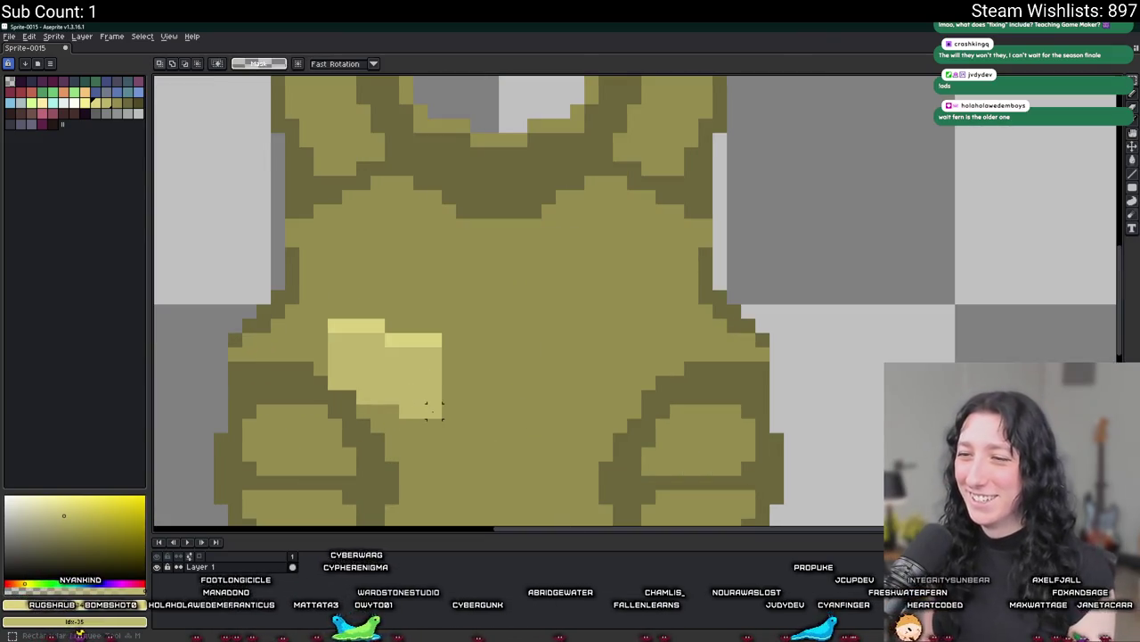
{"action": "left_click_drag", "start_coordinate": [442, 419], "coordinate": [326, 317]}
{"action": "key", "text": "shift+h"}
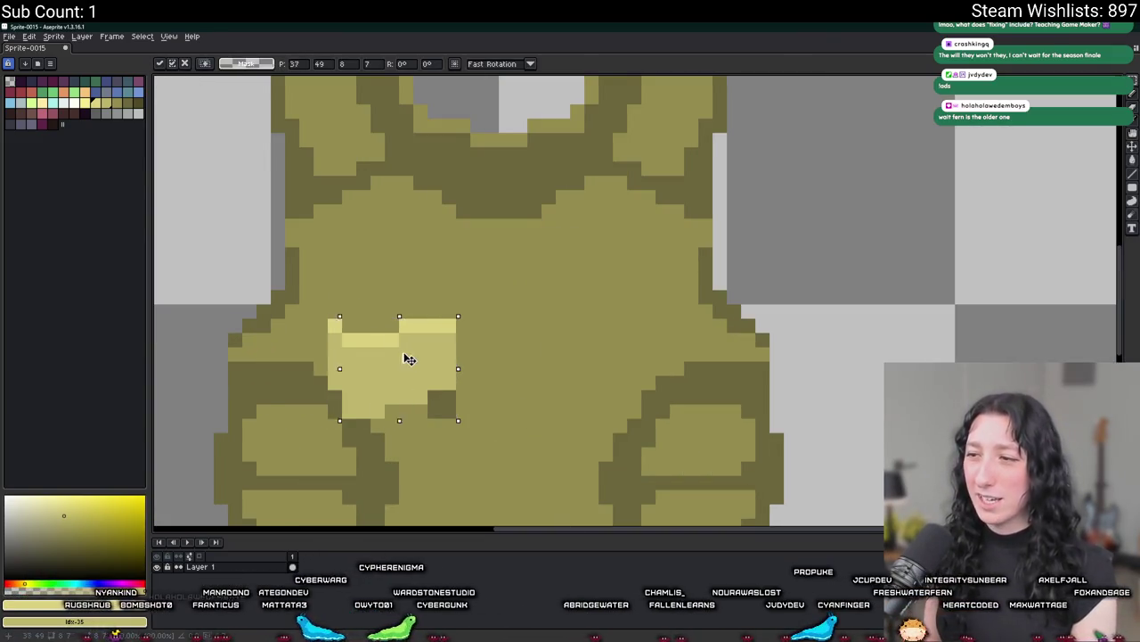
{"action": "left_click_drag", "start_coordinate": [407, 356], "coordinate": [627, 361]}
{"action": "key", "text": "ctrl+d"}
Fill the left light patch and the pale yellow block with grey.
{"action": "scroll", "coordinate": [527, 283], "scroll_direction": "down", "scroll_amount": 3}
{"action": "scroll", "coordinate": [527, 284], "scroll_direction": "down", "scroll_amount": 3}
{"action": "scroll", "coordinate": [527, 284], "scroll_direction": "up", "scroll_amount": 2}
{"action": "scroll", "coordinate": [513, 287], "scroll_direction": "up", "scroll_amount": 3}
{"action": "scroll", "coordinate": [481, 267], "scroll_direction": "up", "scroll_amount": 2}
{"action": "scroll", "coordinate": [437, 237], "scroll_direction": "up", "scroll_amount": 1}
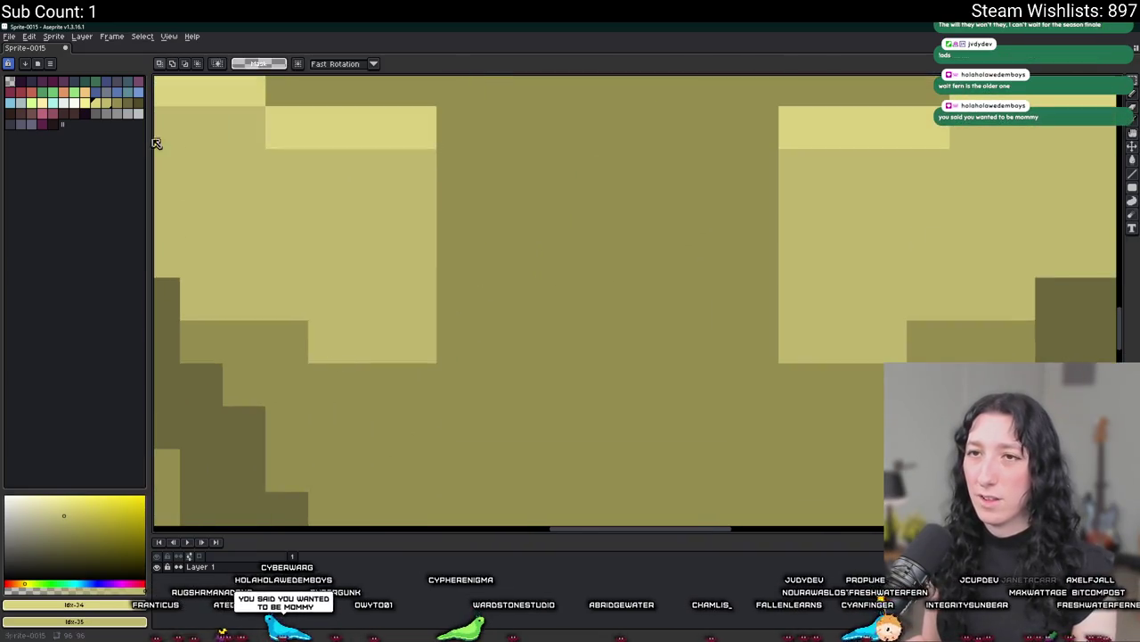
{"action": "left_click", "coordinate": [108, 114]}
{"action": "key", "text": "g"}
{"action": "left_click", "coordinate": [286, 127]}
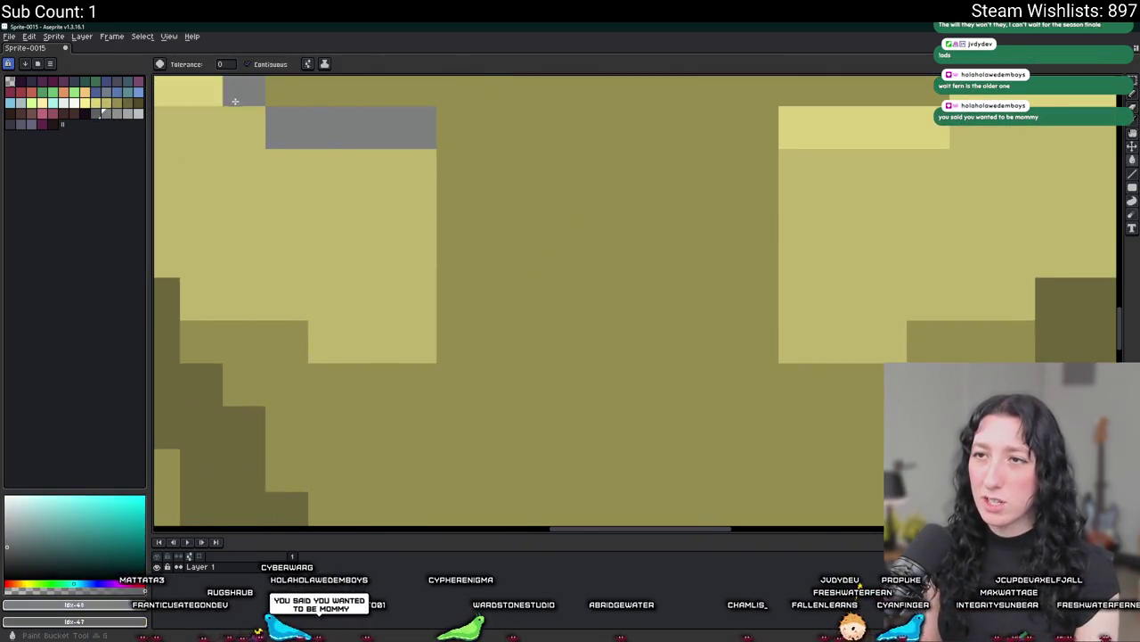
{"action": "left_click", "coordinate": [372, 256]}
{"action": "scroll", "coordinate": [373, 257], "scroll_direction": "down", "scroll_amount": 2}
{"action": "scroll", "coordinate": [434, 151], "scroll_direction": "up", "scroll_amount": 1}
{"action": "left_click", "coordinate": [535, 169]}
{"action": "scroll", "coordinate": [534, 152], "scroll_direction": "down", "scroll_amount": 2}
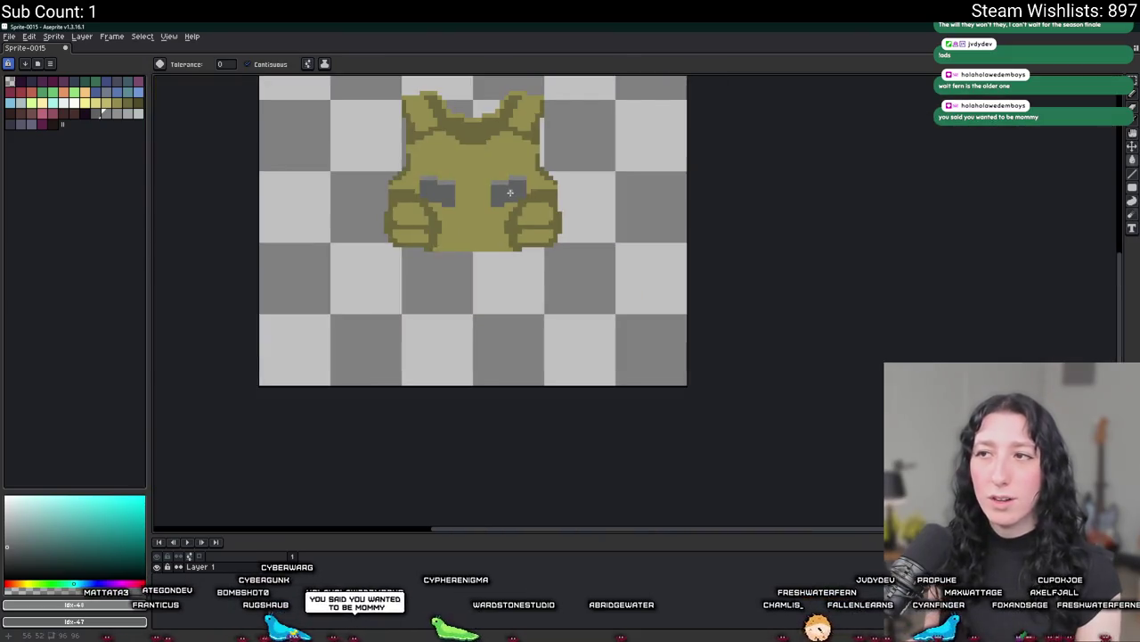
{"action": "scroll", "coordinate": [512, 89], "scroll_direction": "down", "scroll_amount": 2}
{"action": "scroll", "coordinate": [488, 178], "scroll_direction": "down", "scroll_amount": 1}
{"action": "scroll", "coordinate": [488, 178], "scroll_direction": "up", "scroll_amount": 2}
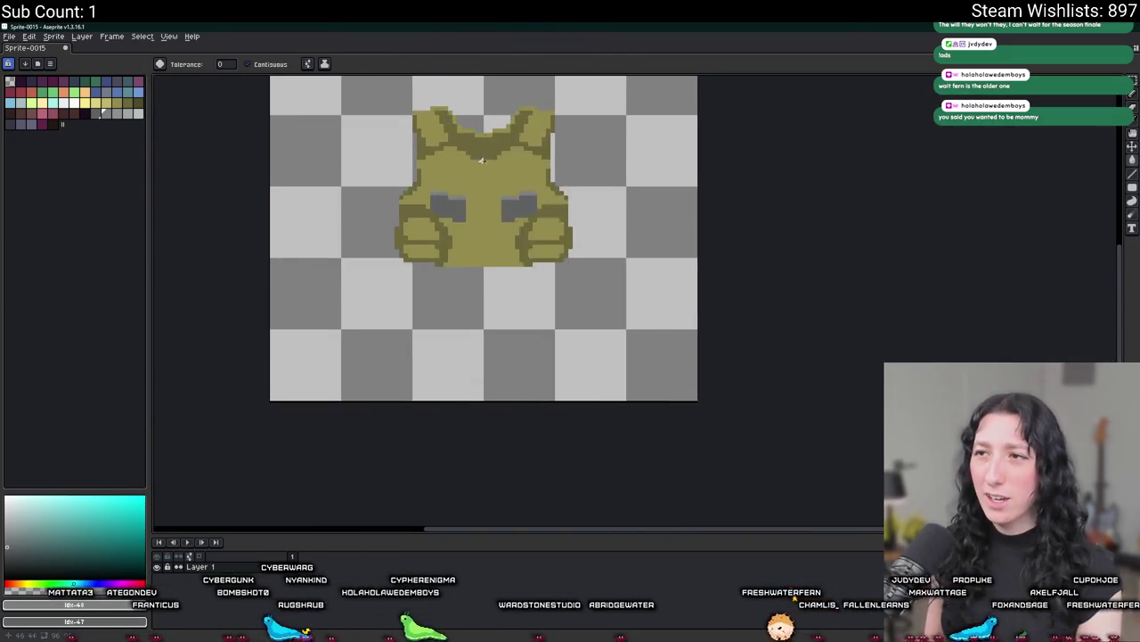
{"action": "scroll", "coordinate": [403, 260], "scroll_direction": "up", "scroll_amount": 2}
Give both pockets light-grey top edges.
{"action": "key", "text": "i"}
{"action": "scroll", "coordinate": [404, 260], "scroll_direction": "up", "scroll_amount": 2}
{"action": "scroll", "coordinate": [425, 255], "scroll_direction": "up", "scroll_amount": 1}
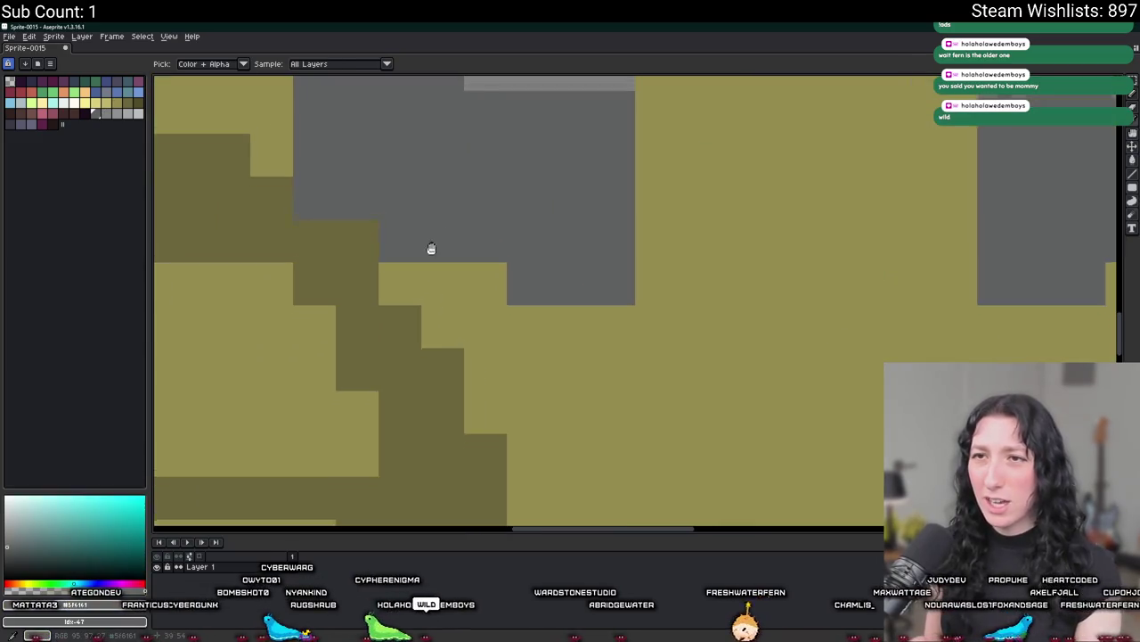
{"action": "scroll", "coordinate": [431, 249], "scroll_direction": "up", "scroll_amount": 1}
{"action": "key", "text": "b"}
{"action": "left_click", "coordinate": [470, 287]}
{"action": "key", "text": "ctrl+z"}
{"action": "left_click", "coordinate": [117, 112]}
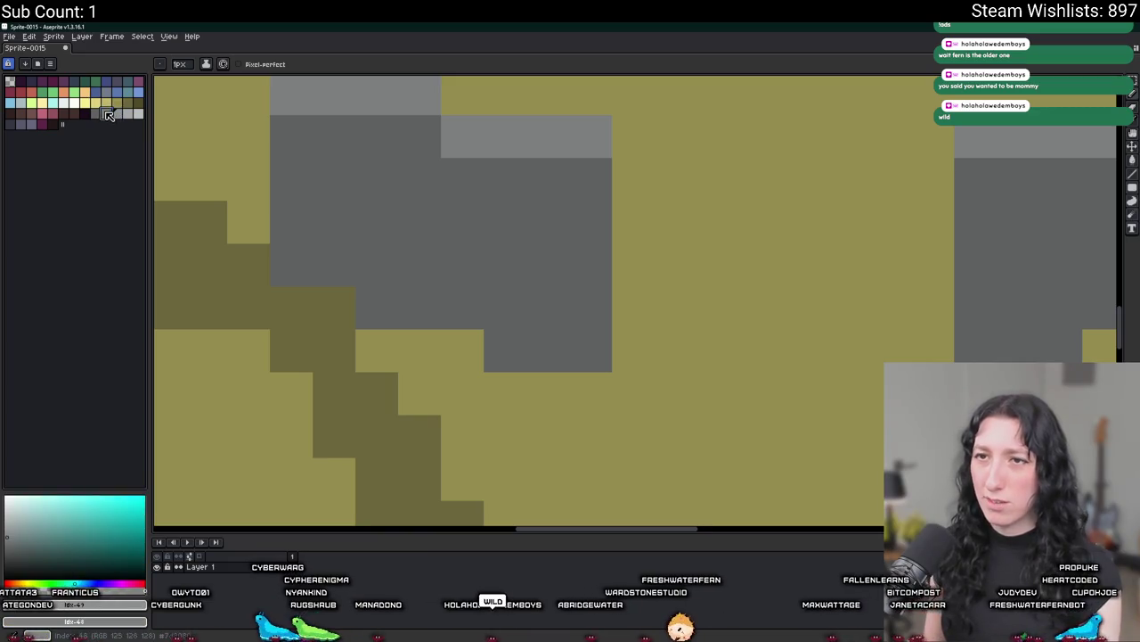
{"action": "key", "text": "g"}
{"action": "left_click", "coordinate": [471, 175]}
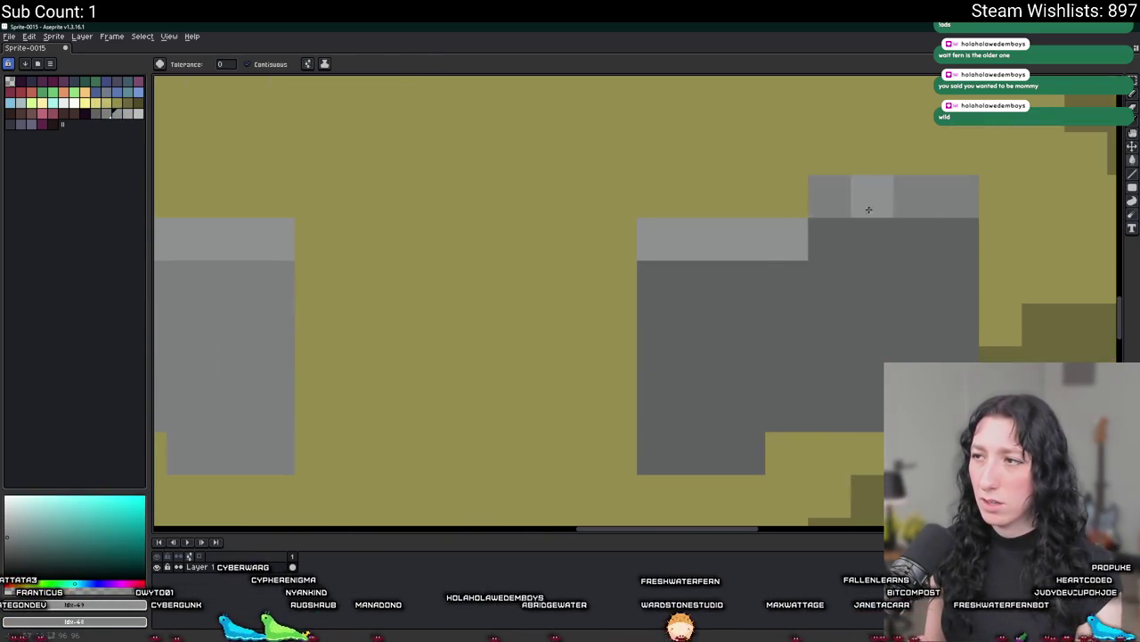
{"action": "left_click_drag", "start_coordinate": [703, 239], "coordinate": [935, 196]}
{"action": "scroll", "coordinate": [760, 69], "scroll_direction": "down", "scroll_amount": 2}
Shade the pockets' lower edges and corner with dark-grey pixels.
{"action": "left_click", "coordinate": [95, 113]}
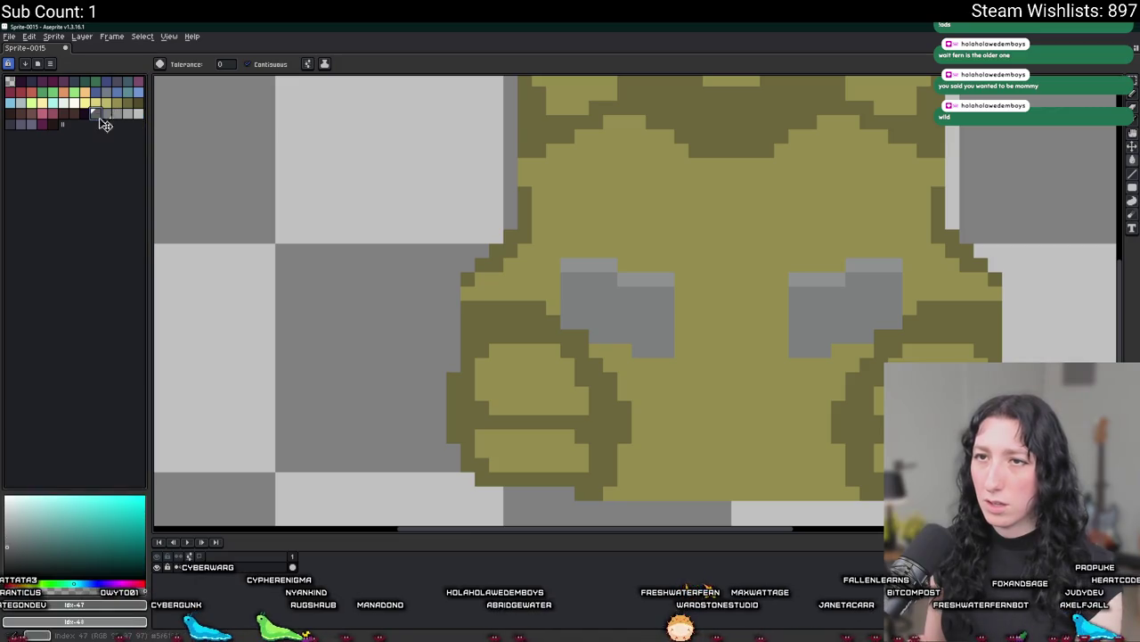
{"action": "key", "text": "b"}
{"action": "scroll", "coordinate": [634, 324], "scroll_direction": "up", "scroll_amount": 2}
{"action": "left_click", "coordinate": [659, 346]}
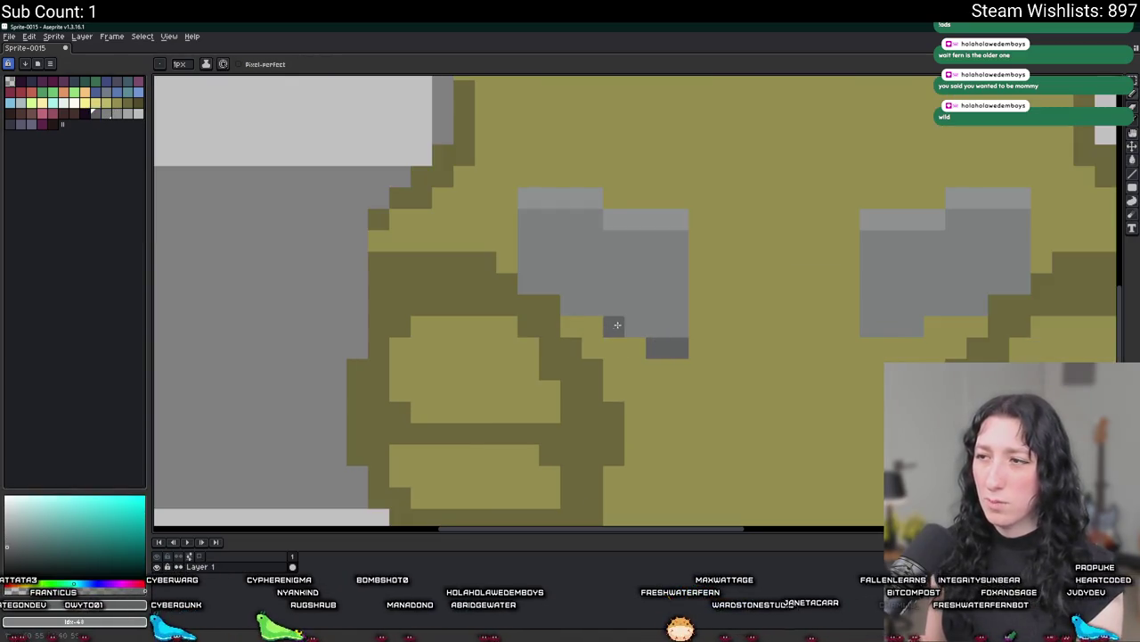
{"action": "left_click_drag", "start_coordinate": [616, 324], "coordinate": [577, 321]}
{"action": "left_click", "coordinate": [571, 307]}
{"action": "scroll", "coordinate": [584, 309], "scroll_direction": "down", "scroll_amount": 2}
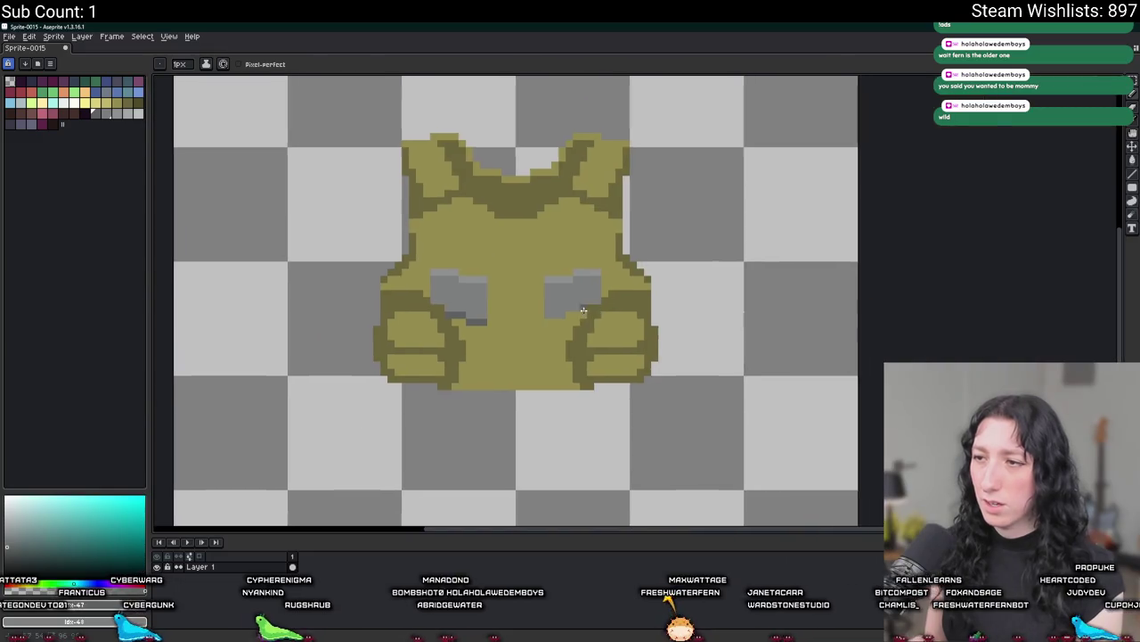
{"action": "scroll", "coordinate": [584, 309], "scroll_direction": "up", "scroll_amount": 2}
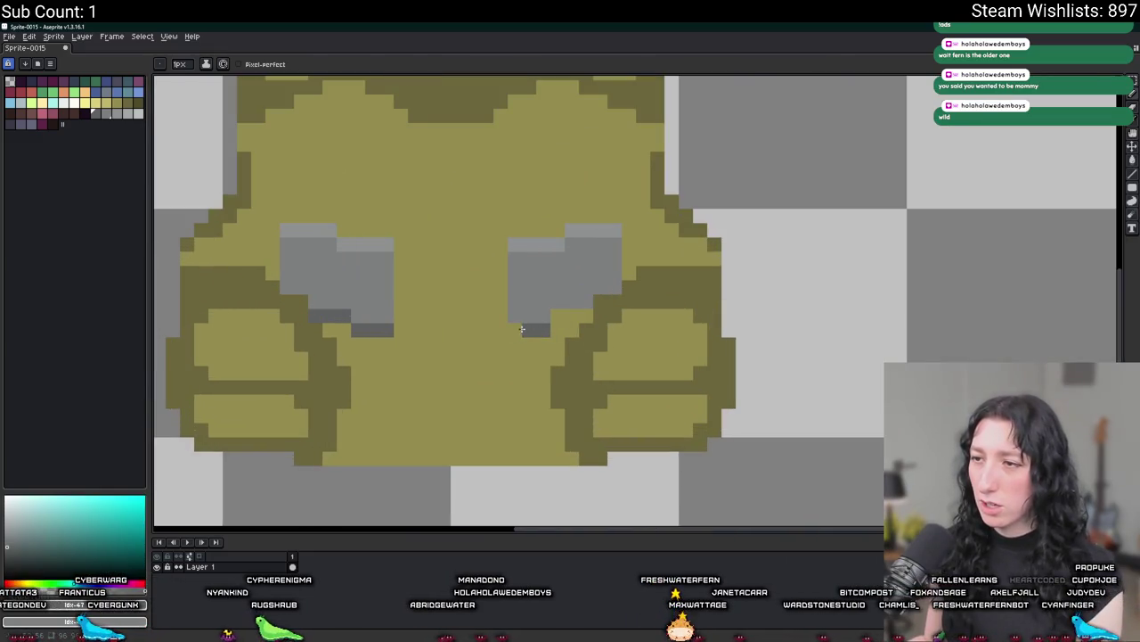
{"action": "left_click", "coordinate": [604, 303]}
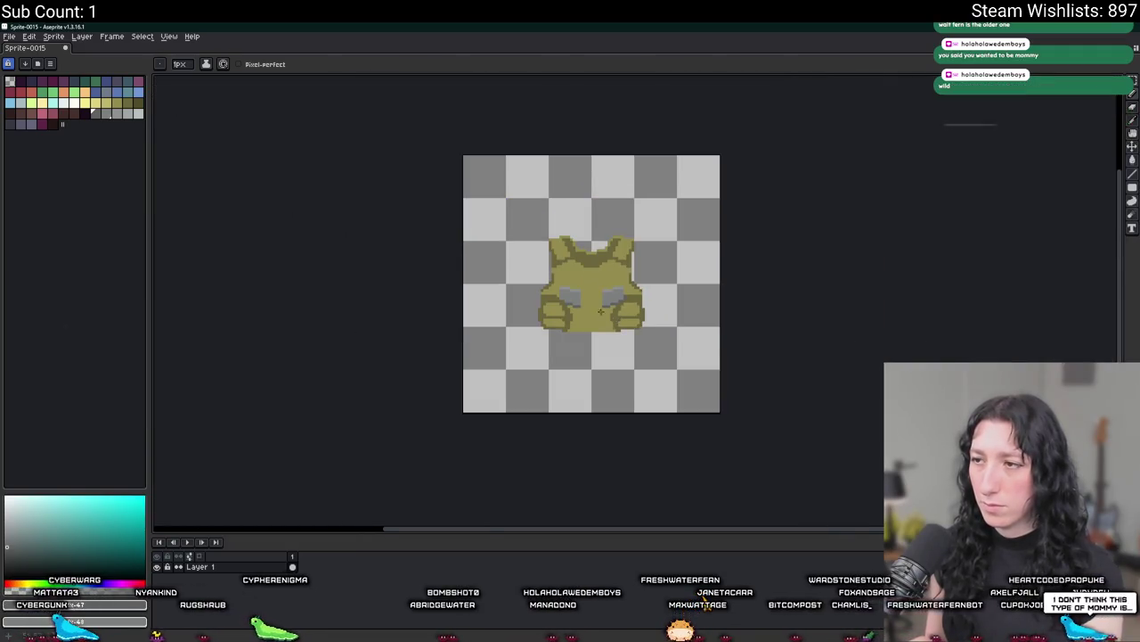
Zoom in and out to inspect the grey chest pockets.
{"action": "scroll", "coordinate": [618, 320], "scroll_direction": "up", "scroll_amount": 3}
{"action": "scroll", "coordinate": [570, 316], "scroll_direction": "up", "scroll_amount": 3}
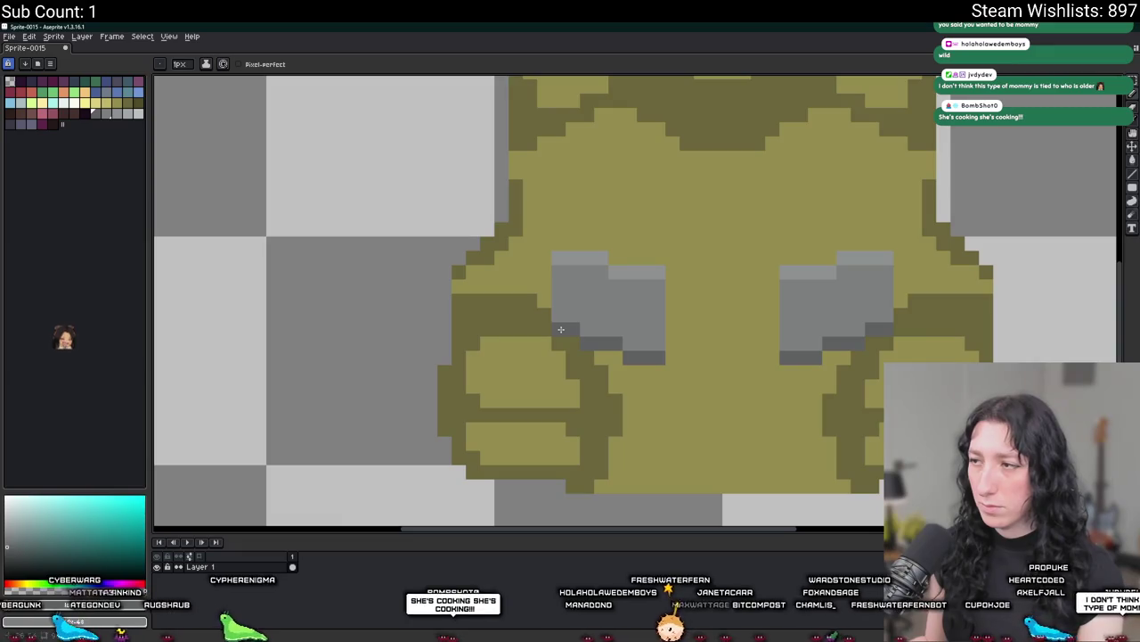
{"action": "scroll", "coordinate": [574, 329], "scroll_direction": "down", "scroll_amount": 3}
{"action": "scroll", "coordinate": [571, 357], "scroll_direction": "down", "scroll_amount": 2}
{"action": "scroll", "coordinate": [568, 382], "scroll_direction": "down", "scroll_amount": 1}
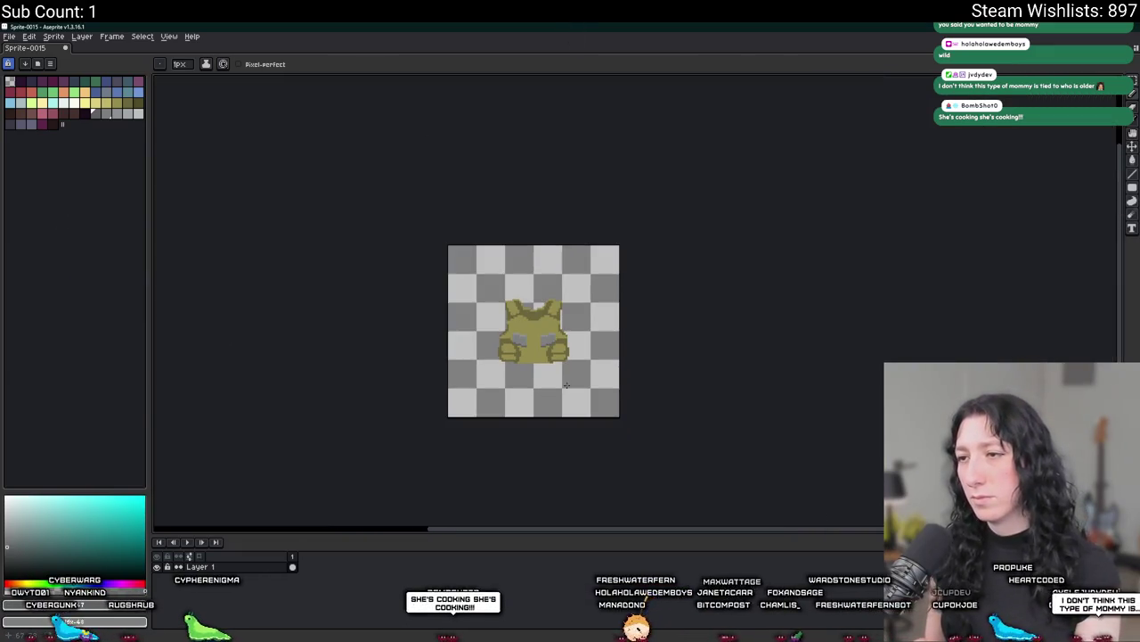
{"action": "scroll", "coordinate": [570, 374], "scroll_direction": "up", "scroll_amount": 2}
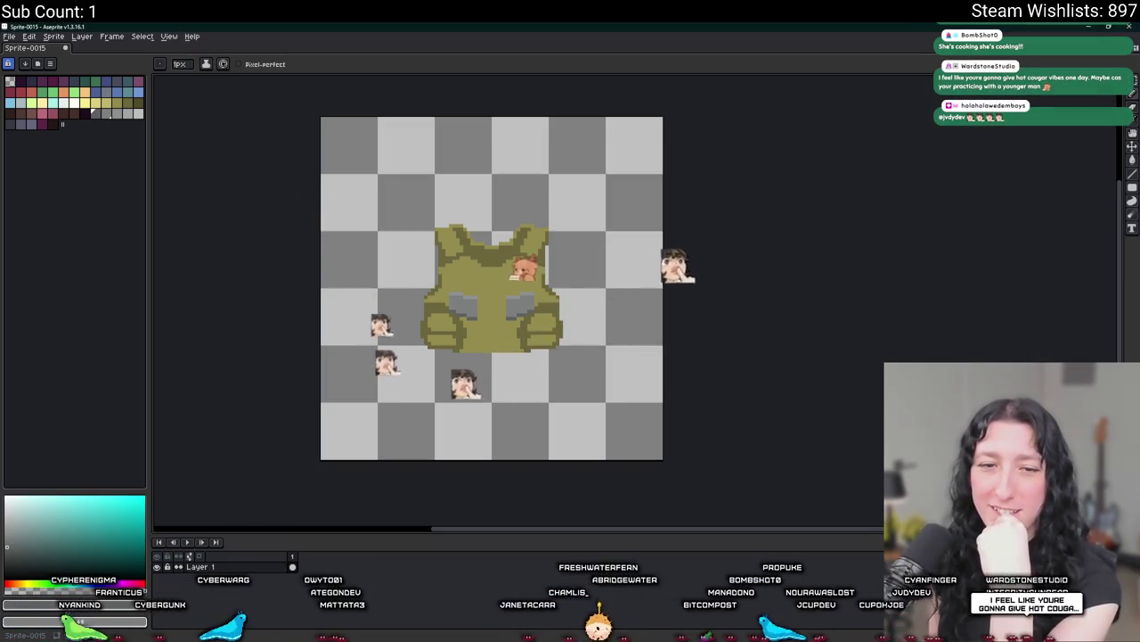
{"action": "scroll", "coordinate": [478, 305], "scroll_direction": "up", "scroll_amount": 5}
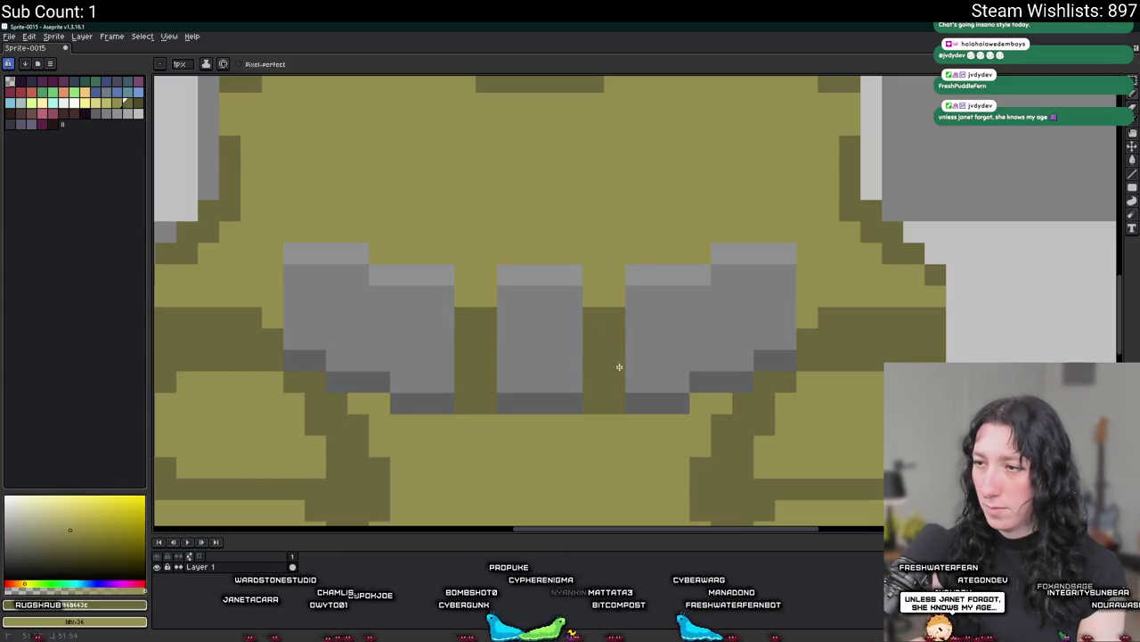
Fill both gaps between the chest pockets with reddish-brown.
{"action": "scroll", "coordinate": [620, 366], "scroll_direction": "down", "scroll_amount": 3}
{"action": "scroll", "coordinate": [619, 366], "scroll_direction": "down", "scroll_amount": 2}
{"action": "scroll", "coordinate": [619, 366], "scroll_direction": "up", "scroll_amount": 3}
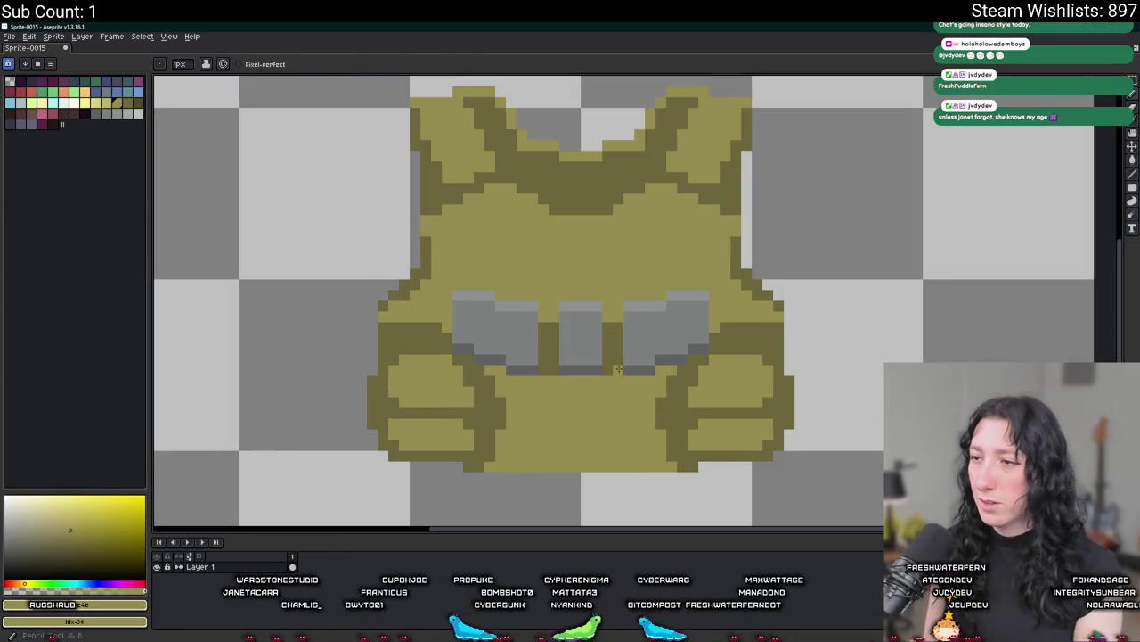
{"action": "scroll", "coordinate": [546, 398], "scroll_direction": "down", "scroll_amount": 3}
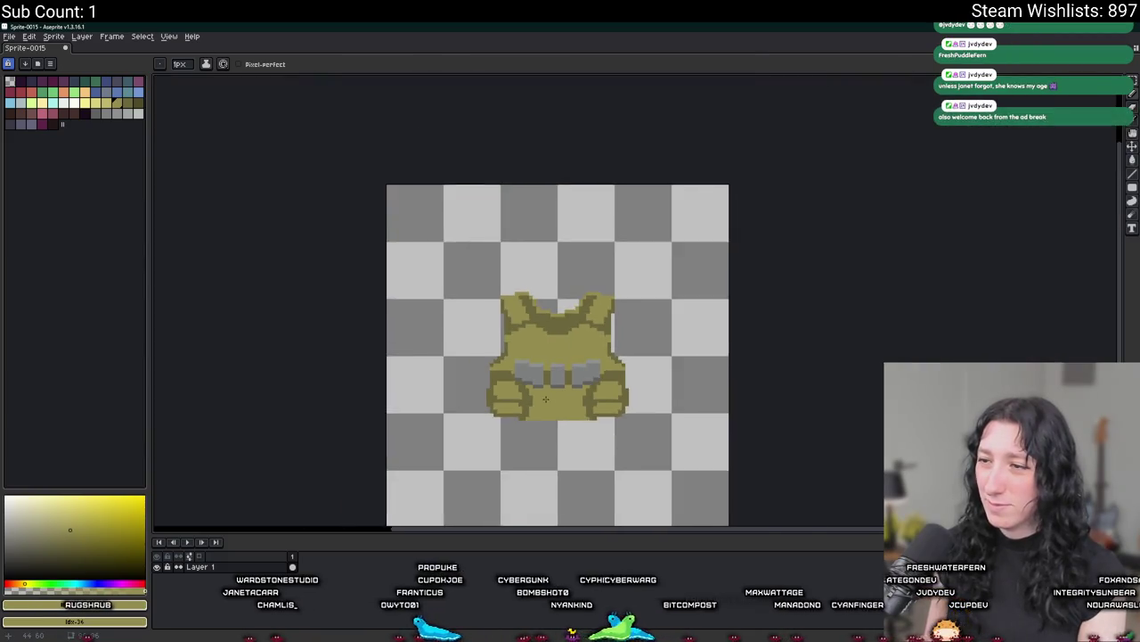
{"action": "scroll", "coordinate": [545, 398], "scroll_direction": "down", "scroll_amount": 1}
{"action": "scroll", "coordinate": [500, 341], "scroll_direction": "up", "scroll_amount": 3}
{"action": "scroll", "coordinate": [500, 342], "scroll_direction": "up", "scroll_amount": 2}
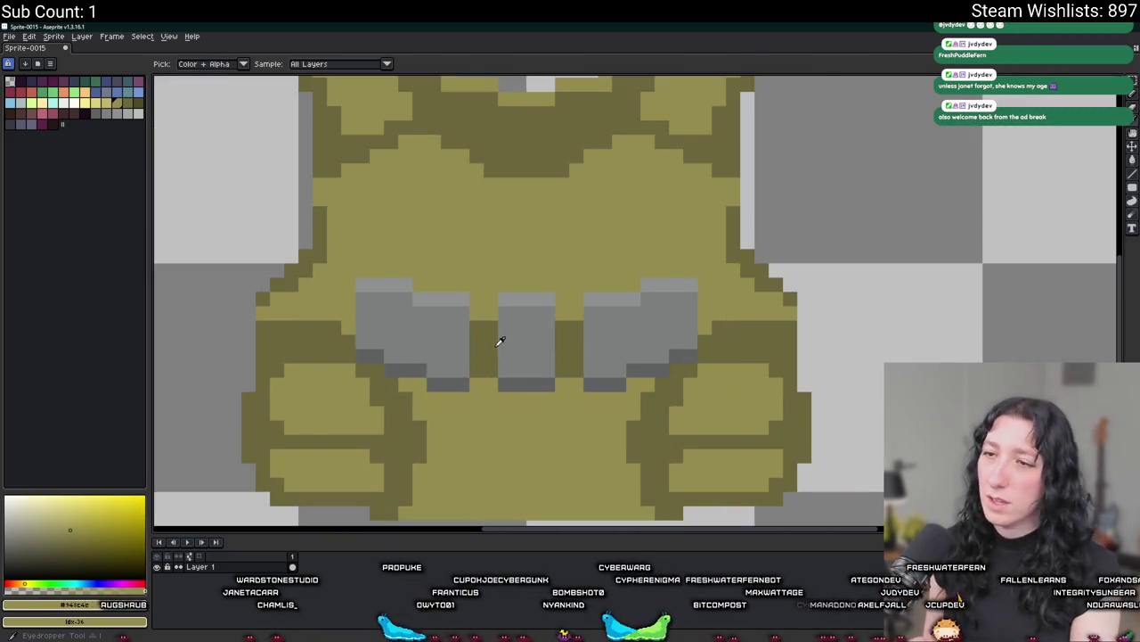
{"action": "left_click", "coordinate": [31, 112]}
{"action": "key", "text": "g"}
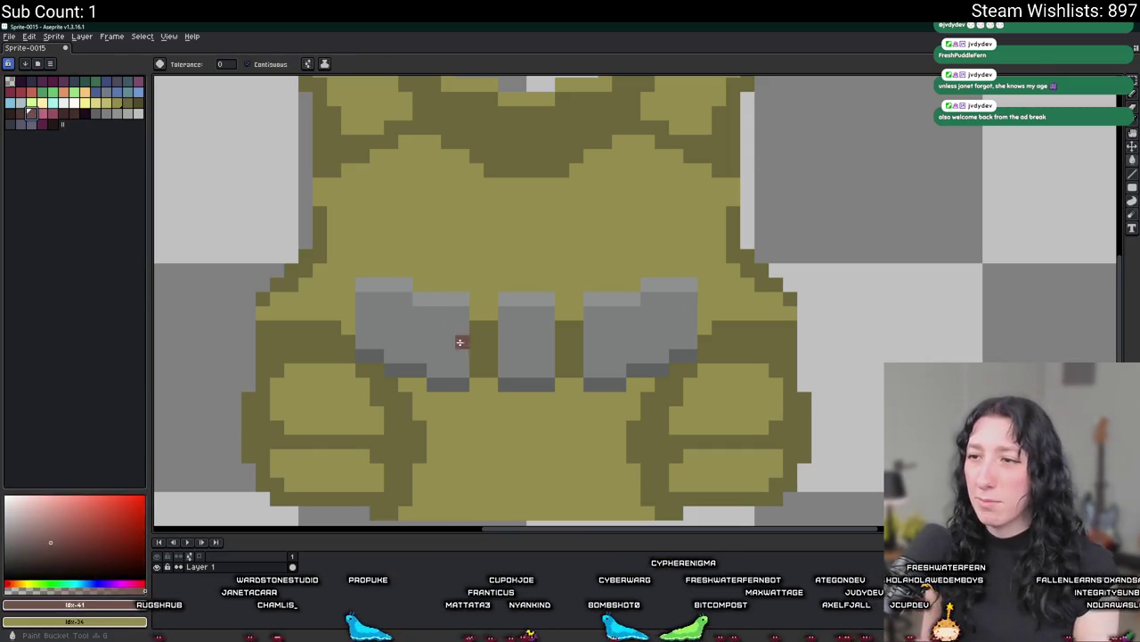
{"action": "left_click", "coordinate": [482, 343]}
{"action": "left_click", "coordinate": [570, 343]}
Draw a reddish-brown strap up the vest's left side.
{"action": "scroll", "coordinate": [646, 324], "scroll_direction": "down", "scroll_amount": 3}
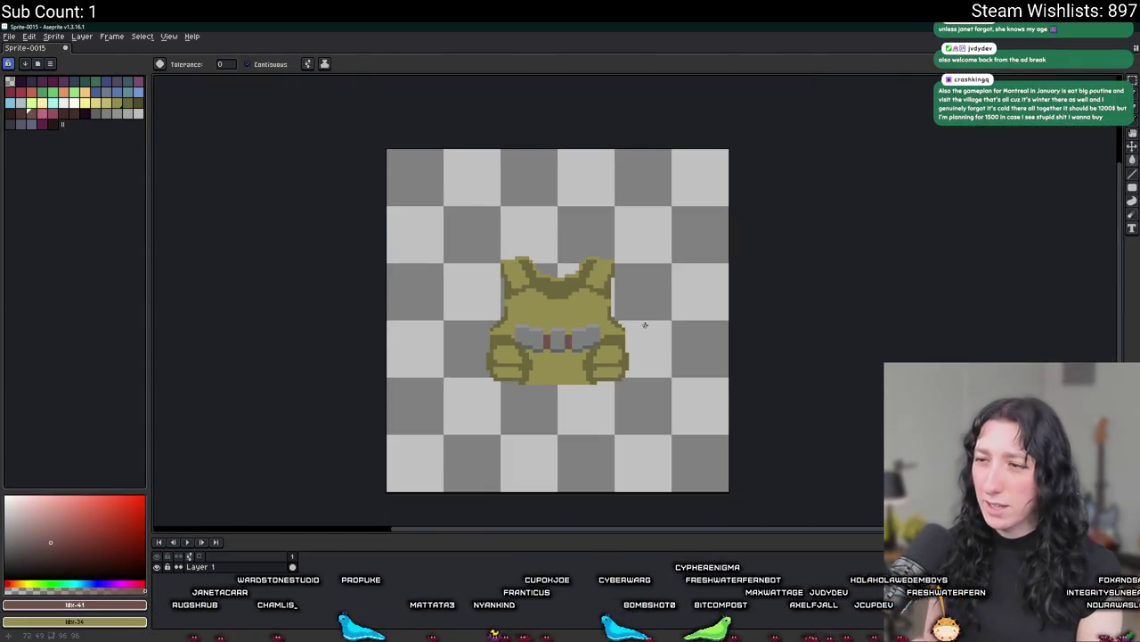
{"action": "scroll", "coordinate": [585, 313], "scroll_direction": "down", "scroll_amount": 1}
{"action": "scroll", "coordinate": [499, 326], "scroll_direction": "up", "scroll_amount": 2}
{"action": "scroll", "coordinate": [452, 329], "scroll_direction": "up", "scroll_amount": 3}
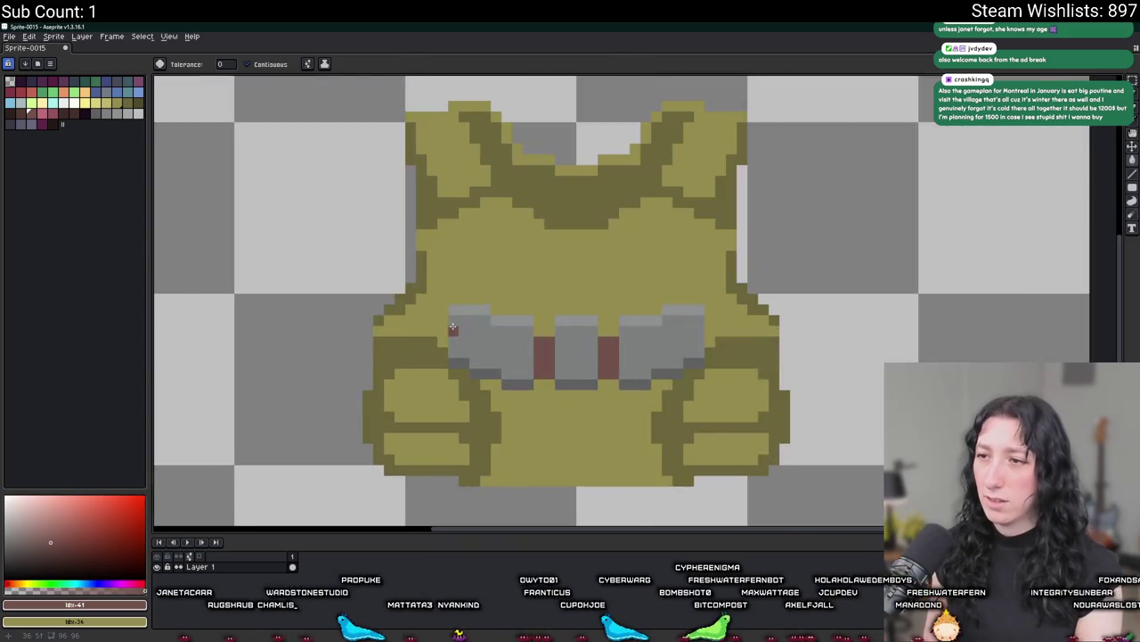
{"action": "key", "text": "b"}
{"action": "scroll", "coordinate": [453, 329], "scroll_direction": "up", "scroll_amount": 2}
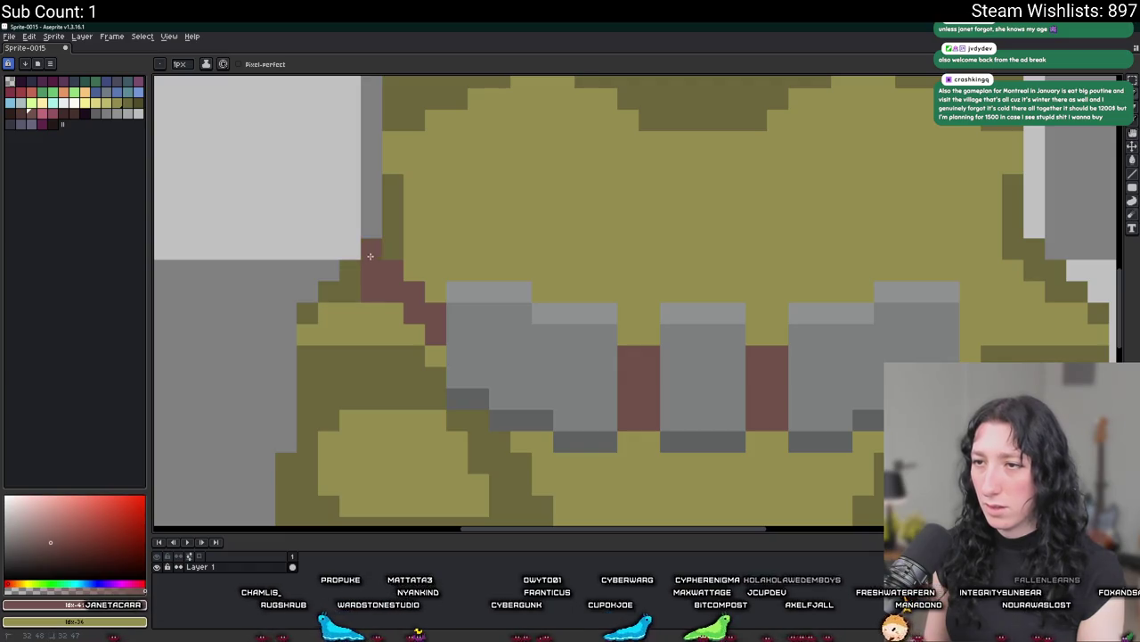
{"action": "scroll", "coordinate": [352, 257], "scroll_direction": "down", "scroll_amount": 3}
{"action": "scroll", "coordinate": [352, 257], "scroll_direction": "up", "scroll_amount": 1}
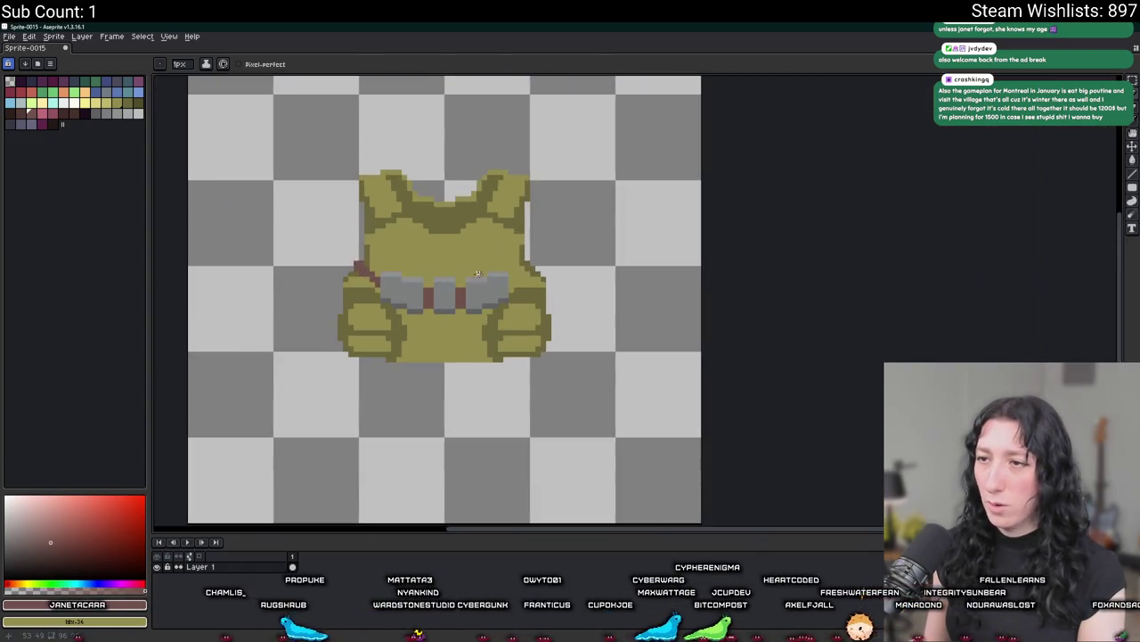
{"action": "scroll", "coordinate": [484, 262], "scroll_direction": "up", "scroll_amount": 2}
{"action": "left_click", "coordinate": [779, 345]}
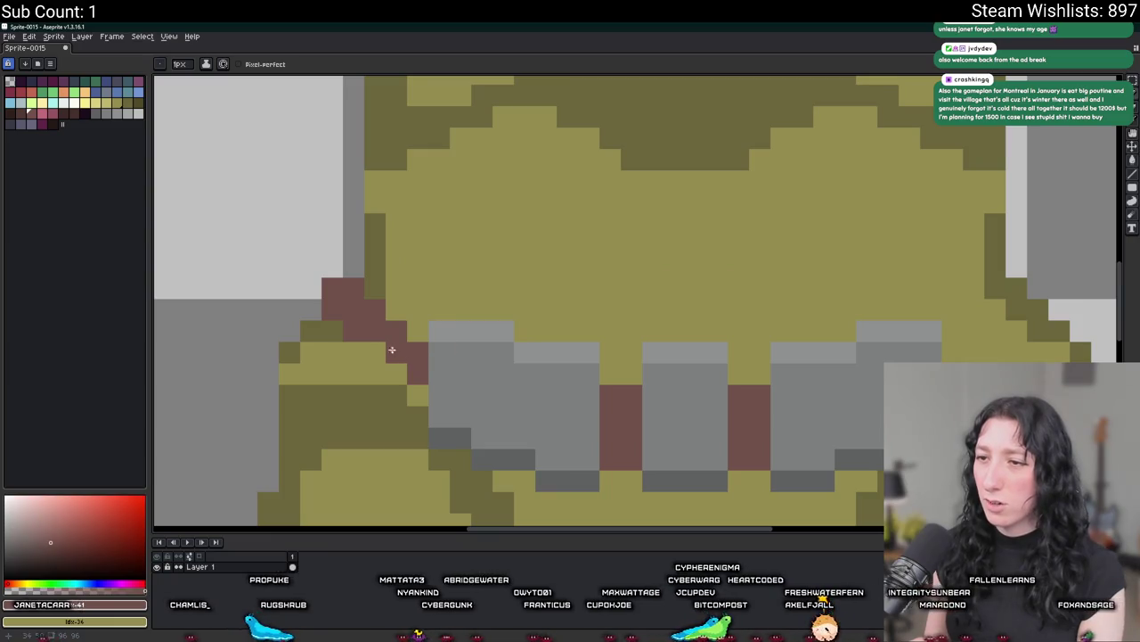
Copy the left strap and place a mirrored version on the vest's right side.
{"action": "scroll", "coordinate": [405, 362], "scroll_direction": "down", "scroll_amount": 3}
{"action": "key", "text": "m"}
{"action": "left_click_drag", "start_coordinate": [383, 344], "coordinate": [425, 378]}
{"action": "left_click_drag", "start_coordinate": [325, 360], "coordinate": [539, 356]}
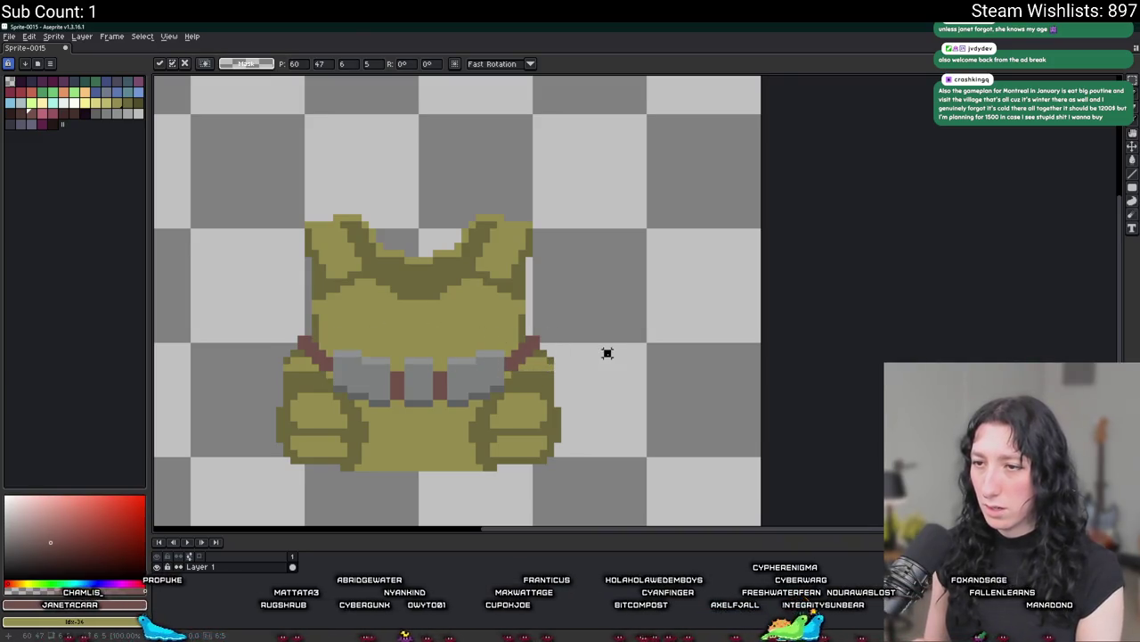
{"action": "key", "text": "Return"}
{"action": "scroll", "coordinate": [607, 353], "scroll_direction": "down", "scroll_amount": 2}
{"action": "scroll", "coordinate": [478, 249], "scroll_direction": "down", "scroll_amount": 2}
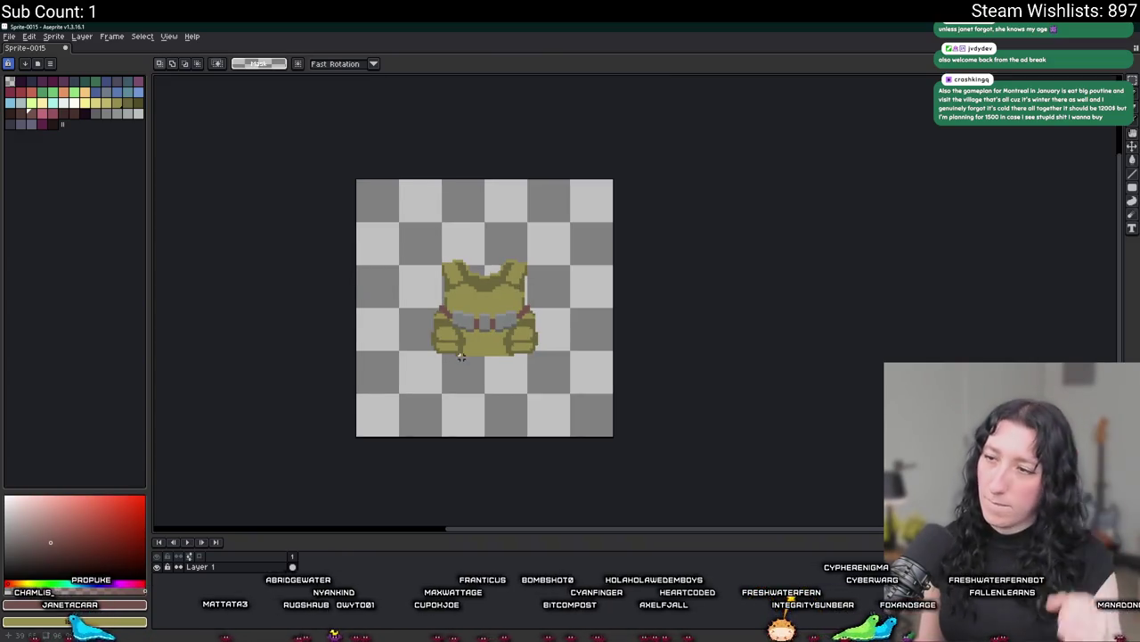
{"action": "scroll", "coordinate": [461, 355], "scroll_direction": "down", "scroll_amount": 3}
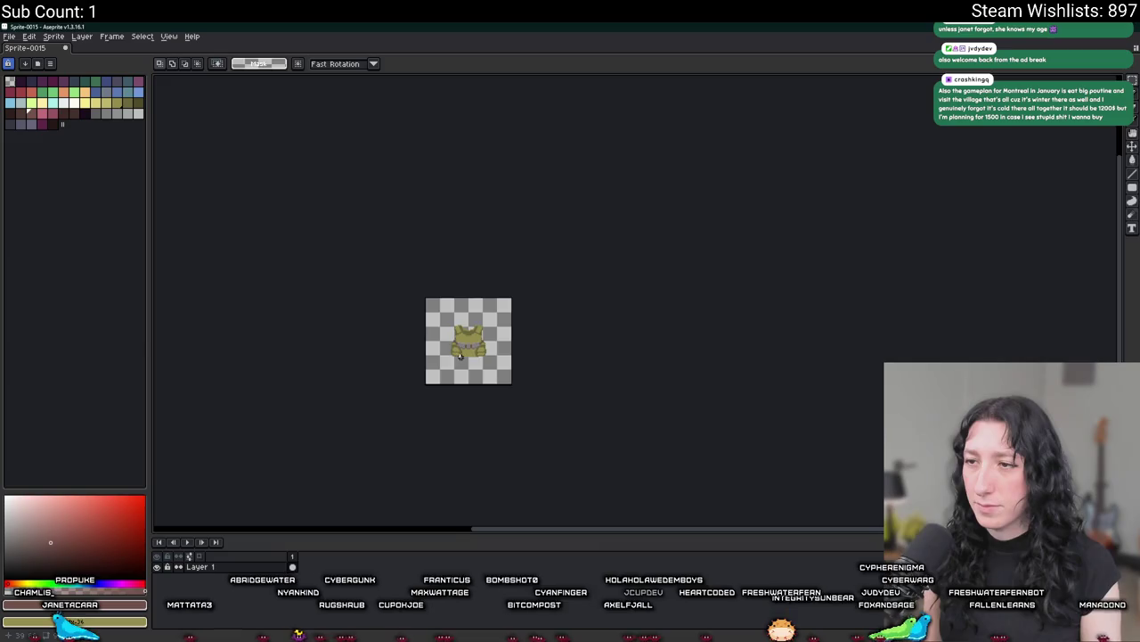
Sample the vest's olive body colour, then zoom out and recentre the sprite.
{"action": "scroll", "coordinate": [461, 356], "scroll_direction": "up", "scroll_amount": 4}
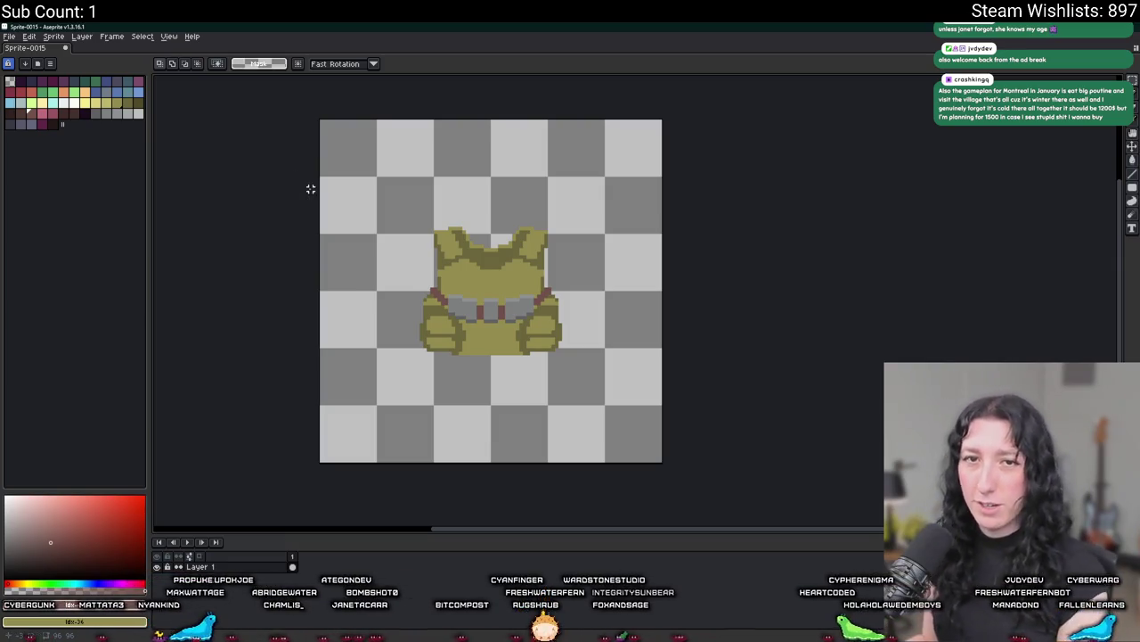
{"action": "scroll", "coordinate": [467, 296], "scroll_direction": "up", "scroll_amount": 2}
{"action": "scroll", "coordinate": [410, 255], "scroll_direction": "up", "scroll_amount": 2}
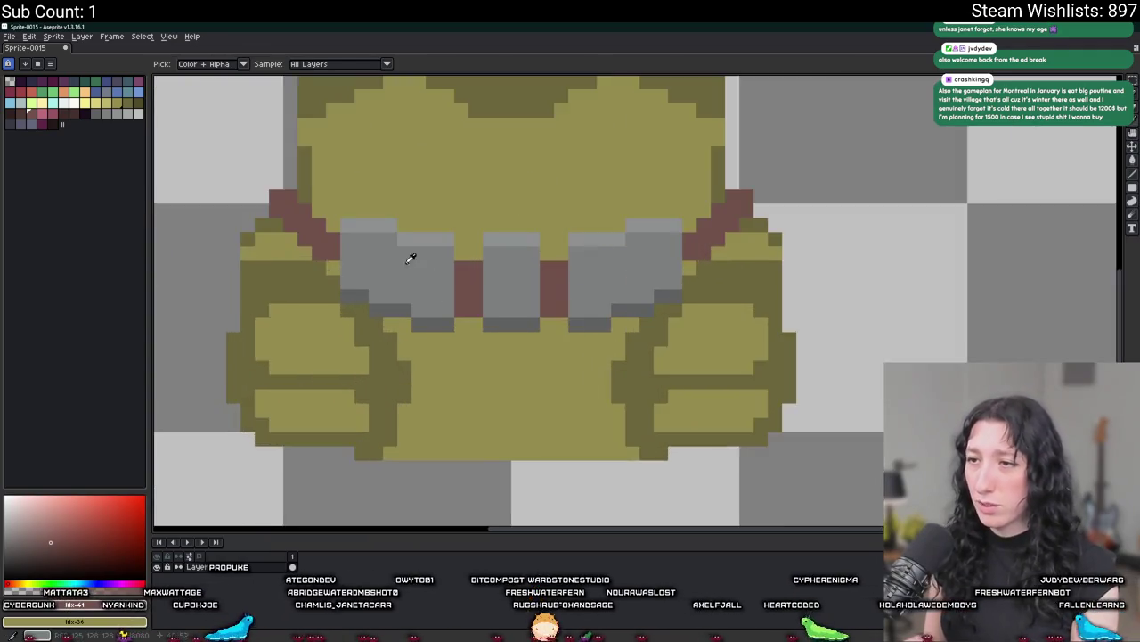
{"action": "scroll", "coordinate": [395, 181], "scroll_direction": "up", "scroll_amount": 2}
{"action": "left_click_drag", "start_coordinate": [394, 180], "coordinate": [450, 201]}
{"action": "scroll", "coordinate": [450, 201], "scroll_direction": "down", "scroll_amount": 2}
{"action": "scroll", "coordinate": [458, 197], "scroll_direction": "down", "scroll_amount": 1}
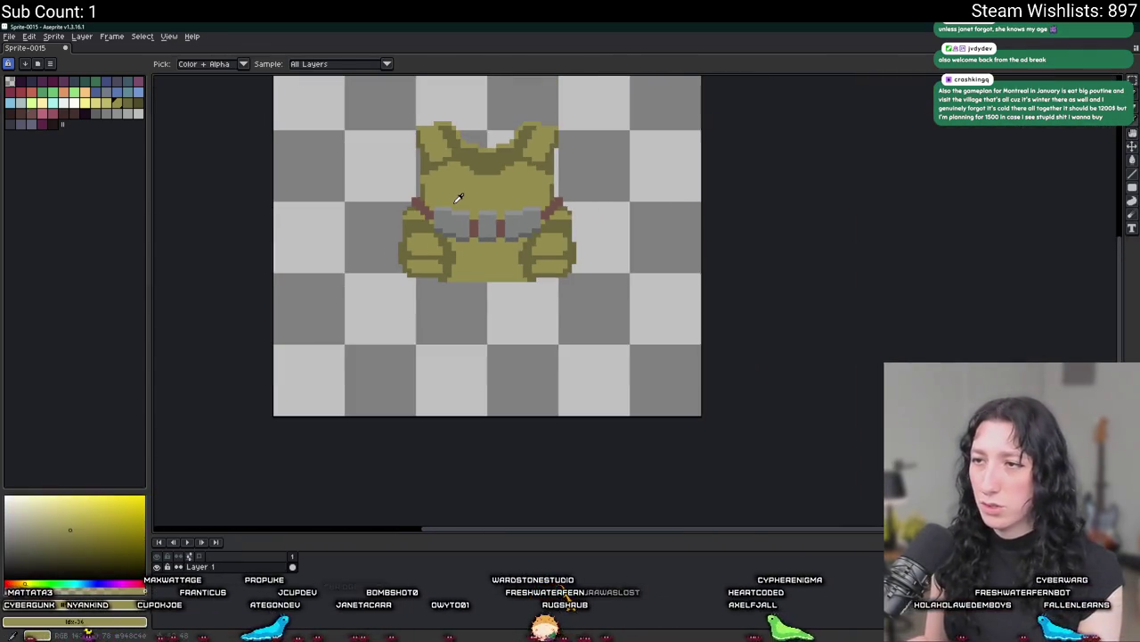
{"action": "scroll", "coordinate": [445, 141], "scroll_direction": "down", "scroll_amount": 1}
{"action": "scroll", "coordinate": [473, 132], "scroll_direction": "down", "scroll_amount": 1}
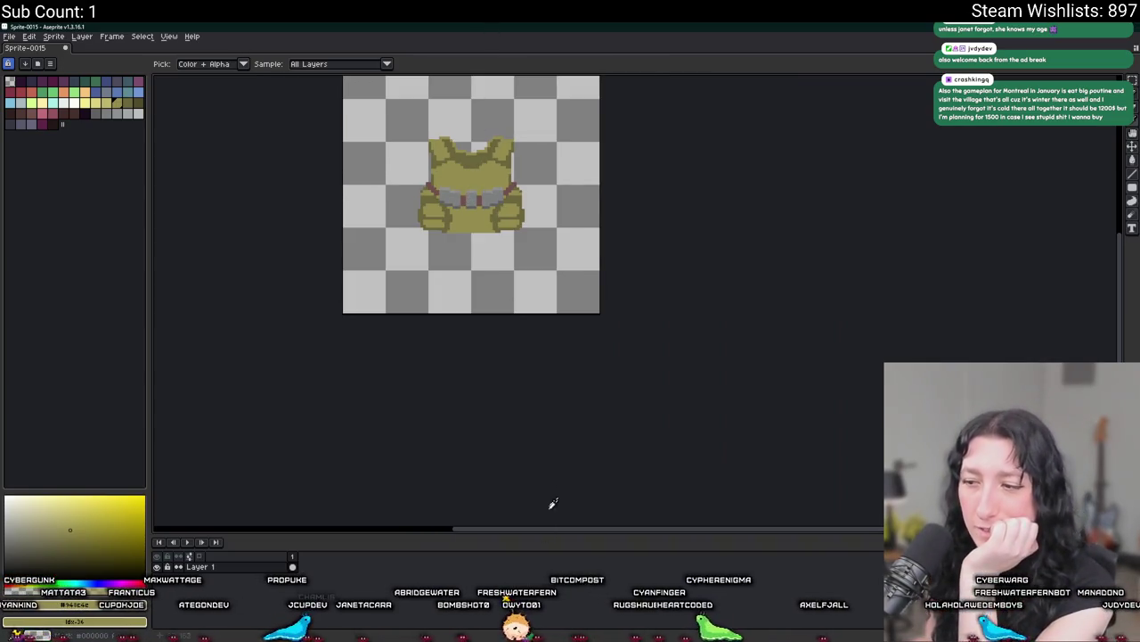
{"action": "left_click_drag", "start_coordinate": [456, 251], "coordinate": [476, 466]}
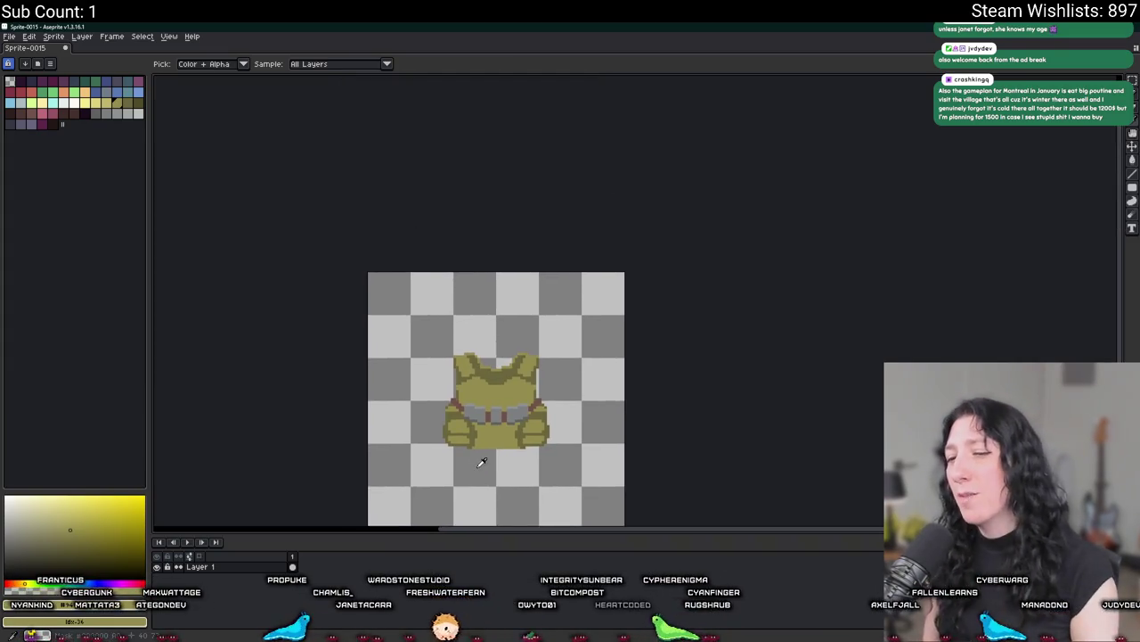
Undo twice and redo once to return to the olive vest without pouches or straps.
{"action": "key", "text": "ctrl"}
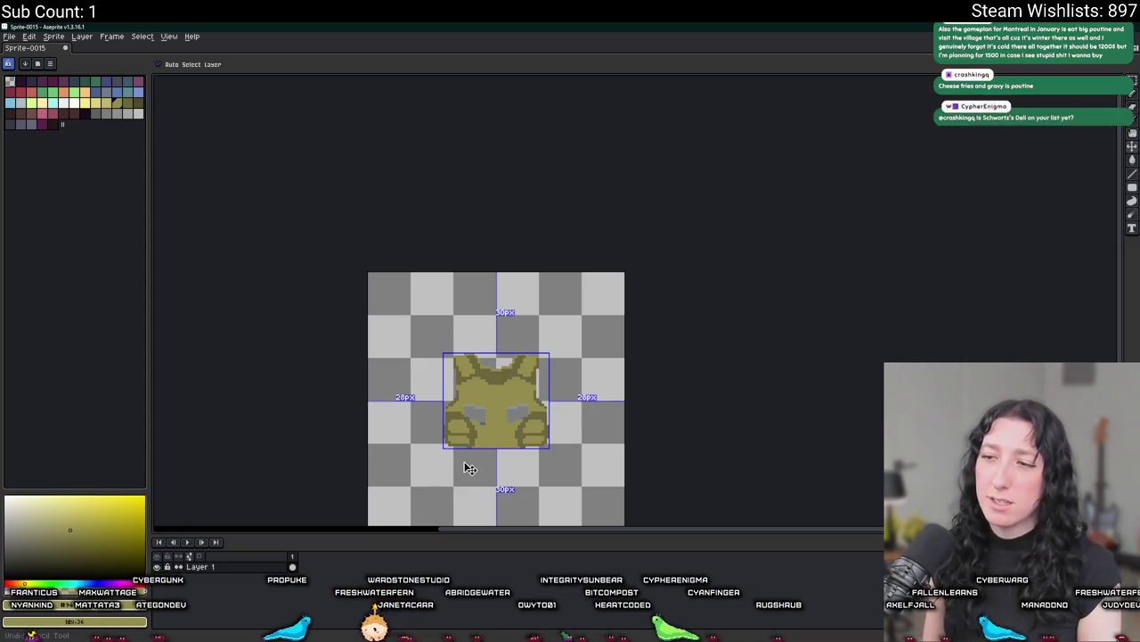
{"action": "key", "text": "ctrl+z"}
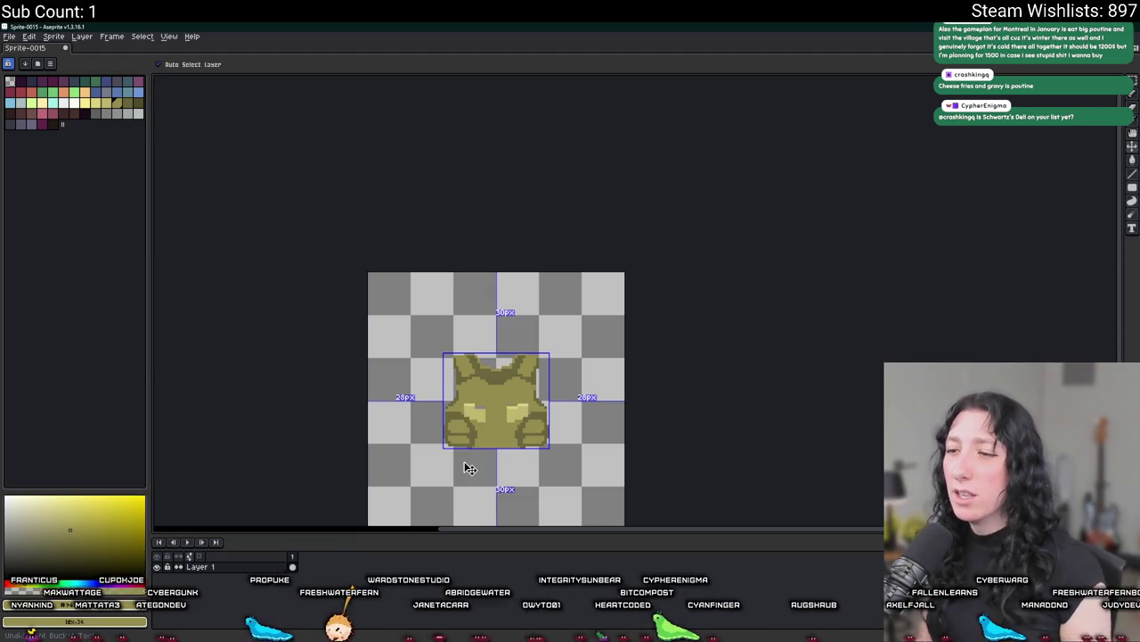
{"action": "key", "text": "ctrl+z"}
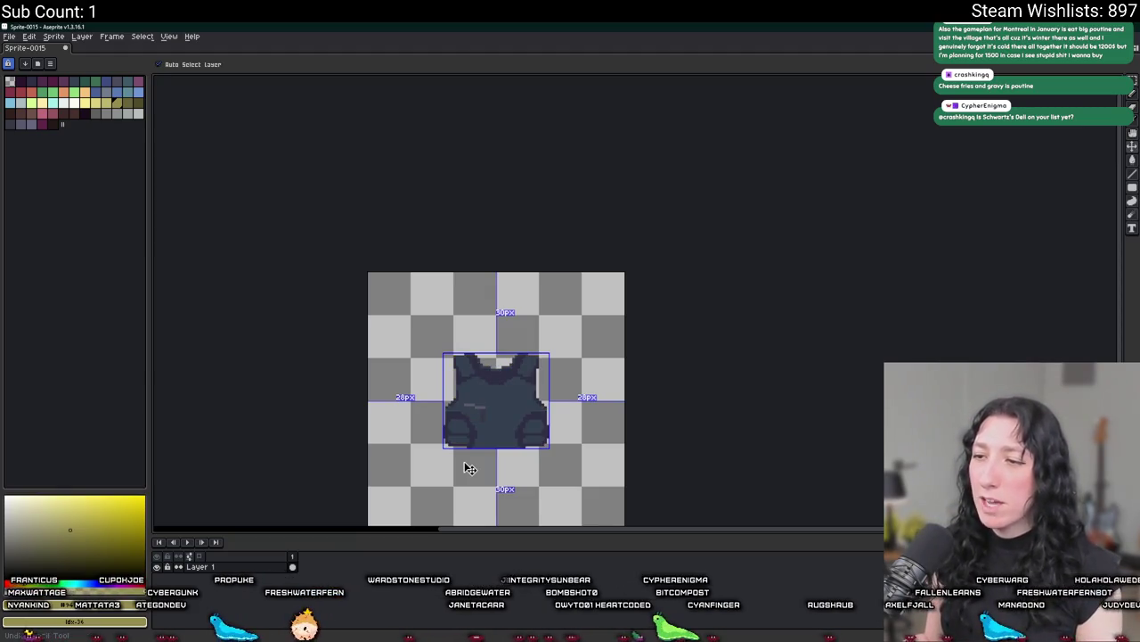
{"action": "key", "text": "ctrl+y"}
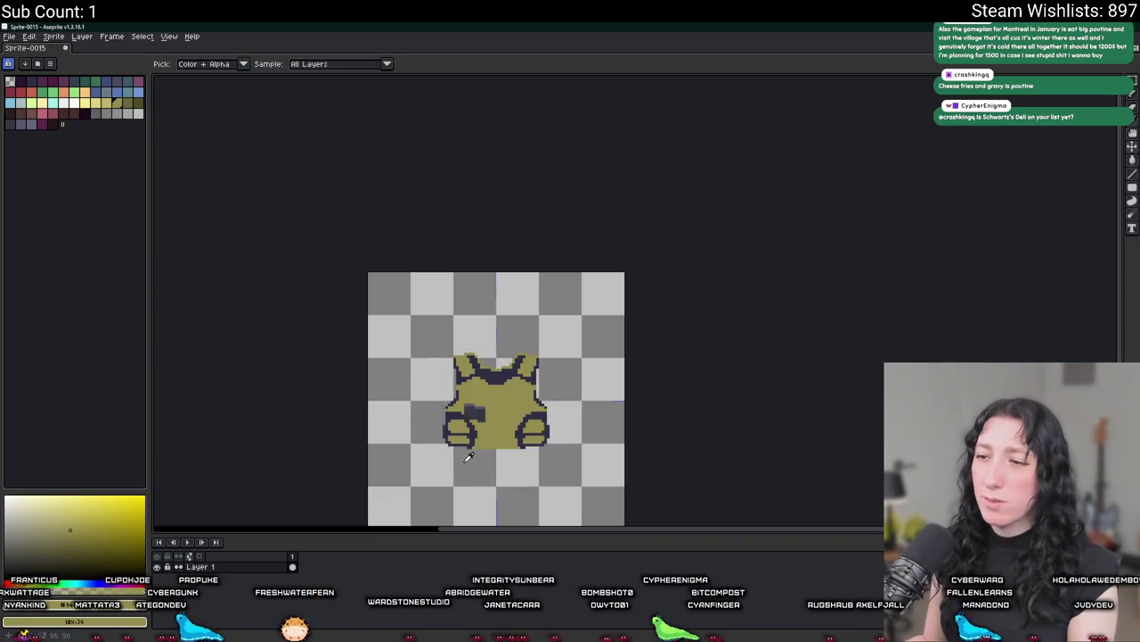
Replace the dark chest block and grey-purple blocks with olive.
{"action": "scroll", "coordinate": [466, 454], "scroll_direction": "up", "scroll_amount": 3}
{"action": "scroll", "coordinate": [510, 328], "scroll_direction": "up", "scroll_amount": 2}
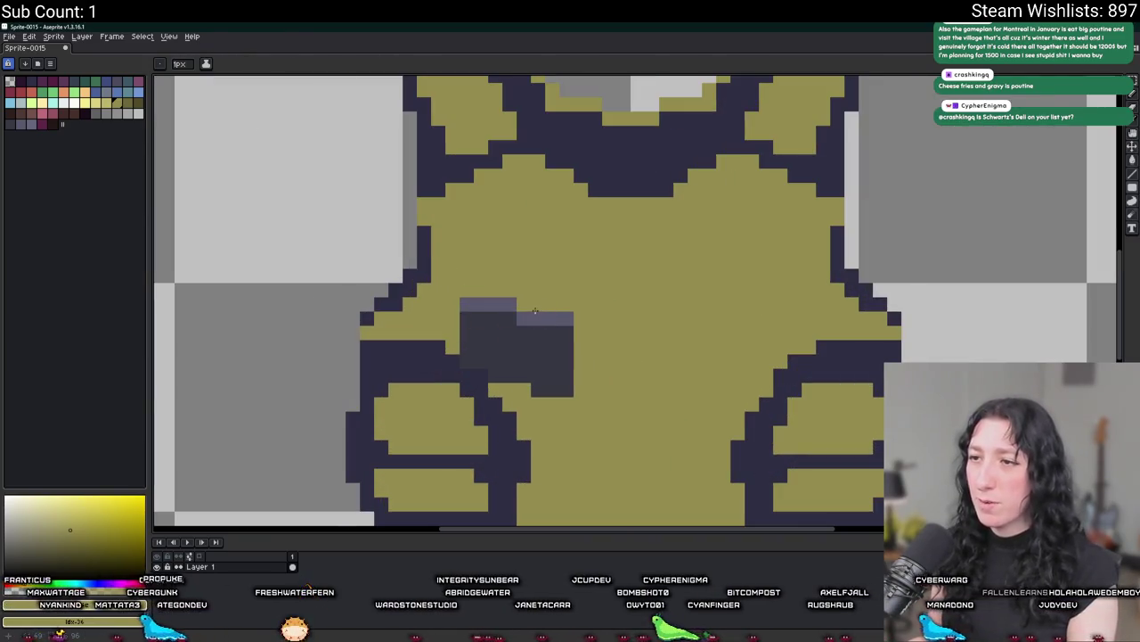
{"action": "key", "text": "i"}
{"action": "left_click", "coordinate": [501, 330]}
{"action": "key", "text": "shift+r"}
{"action": "key", "text": "Return"}
{"action": "left_click", "coordinate": [552, 317]}
{"action": "key", "text": "shift+r"}
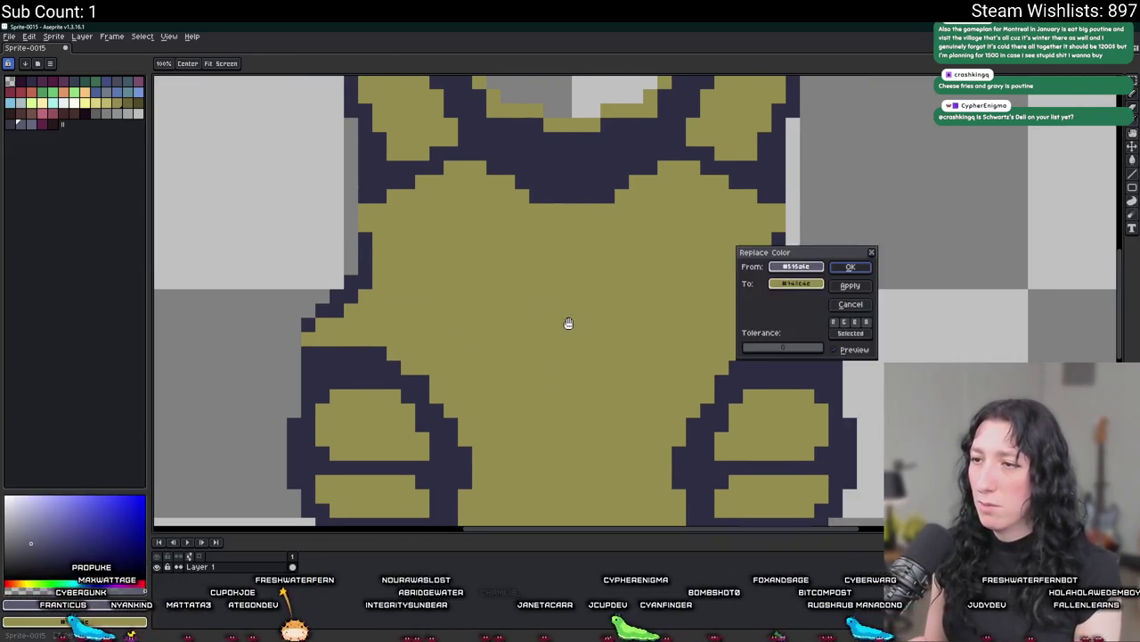
{"action": "key", "text": "Return"}
Recolour the collar and left pocket outlines darker olive.
{"action": "left_click_drag", "start_coordinate": [575, 315], "coordinate": [464, 301]}
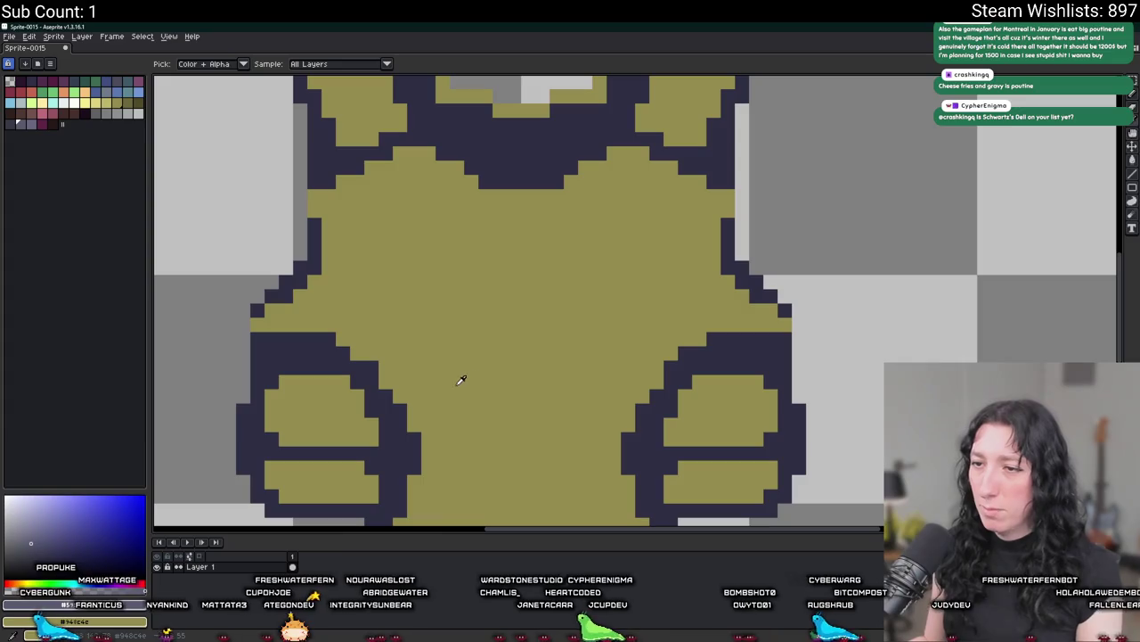
{"action": "scroll", "coordinate": [399, 384], "scroll_direction": "down", "scroll_amount": 2}
{"action": "left_click", "coordinate": [398, 384]}
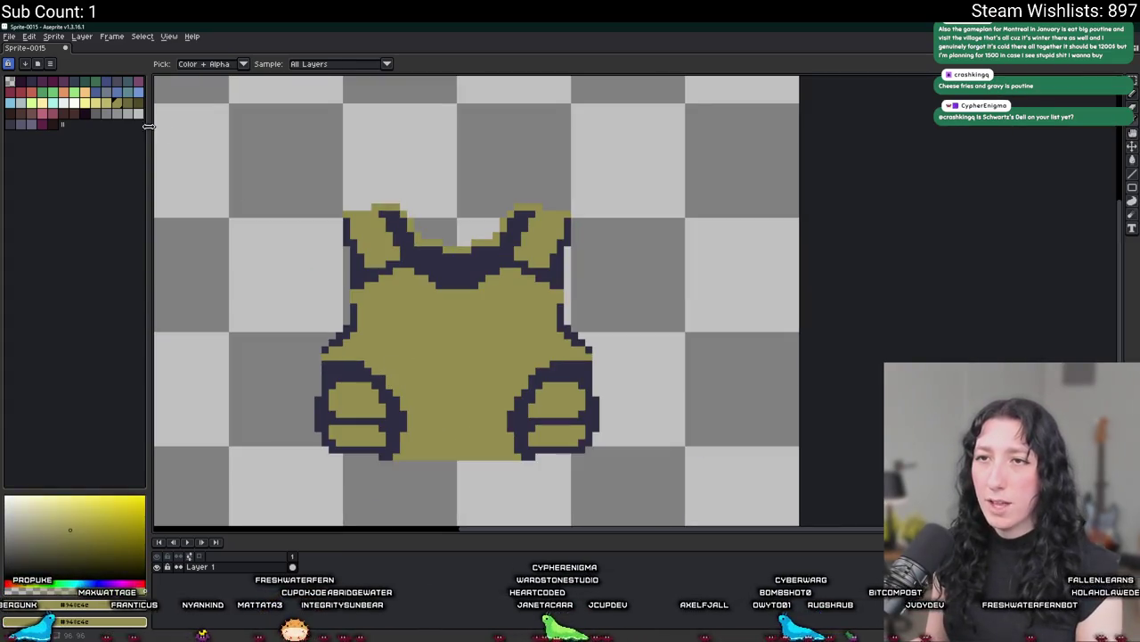
{"action": "key", "text": "g"}
{"action": "left_click", "coordinate": [418, 250]}
{"action": "left_click", "coordinate": [390, 375]}
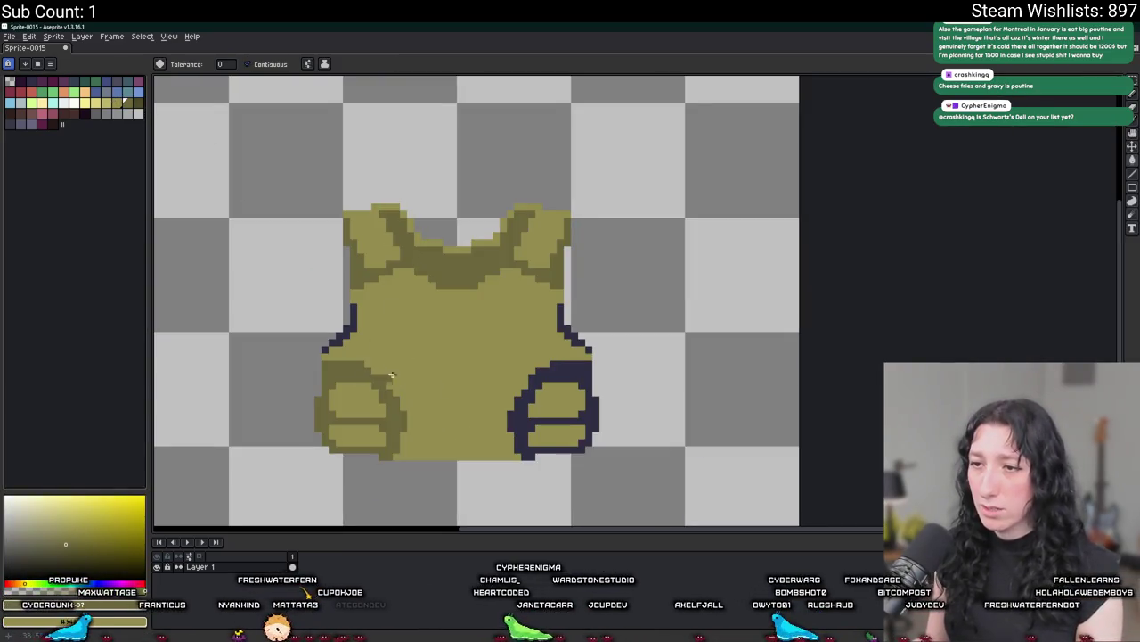
Recolour the right pocket and left side outlines darker olive.
{"action": "left_click", "coordinate": [588, 373]}
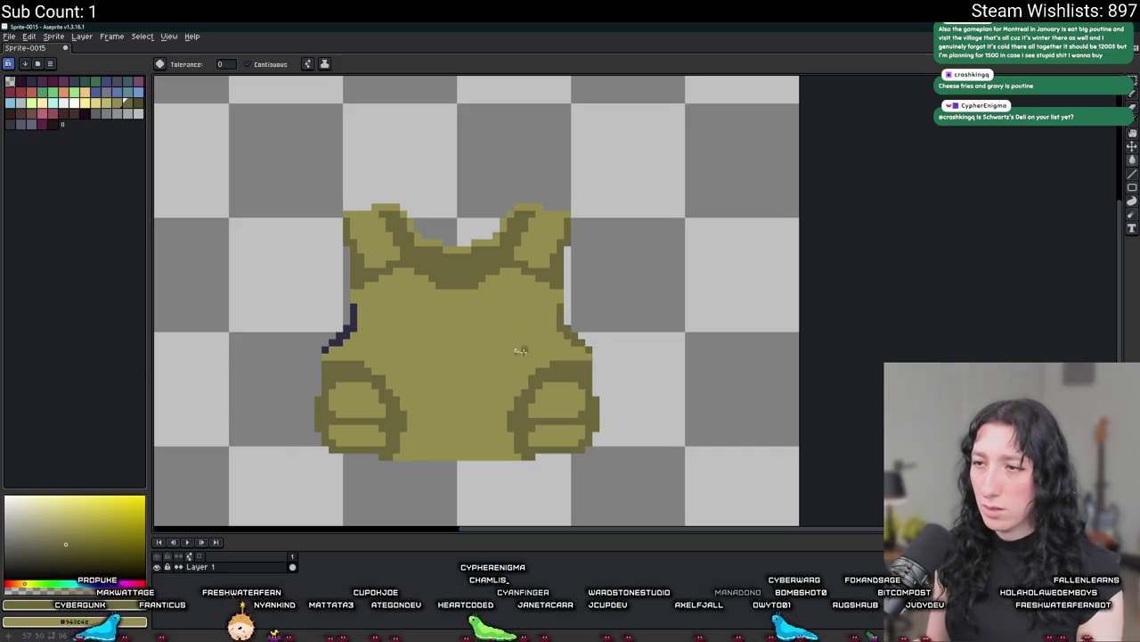
{"action": "scroll", "coordinate": [341, 335], "scroll_direction": "up", "scroll_amount": 3}
{"action": "left_click", "coordinate": [330, 339]}
{"action": "scroll", "coordinate": [366, 382], "scroll_direction": "down", "scroll_amount": 5}
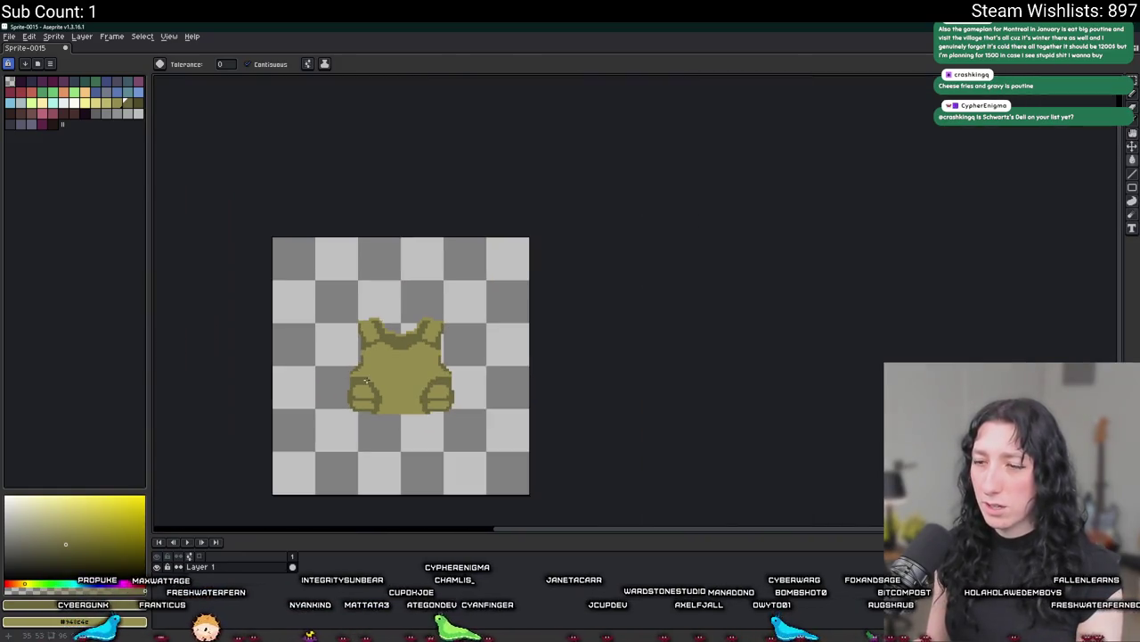
{"action": "scroll", "coordinate": [347, 435], "scroll_direction": "down", "scroll_amount": 1}
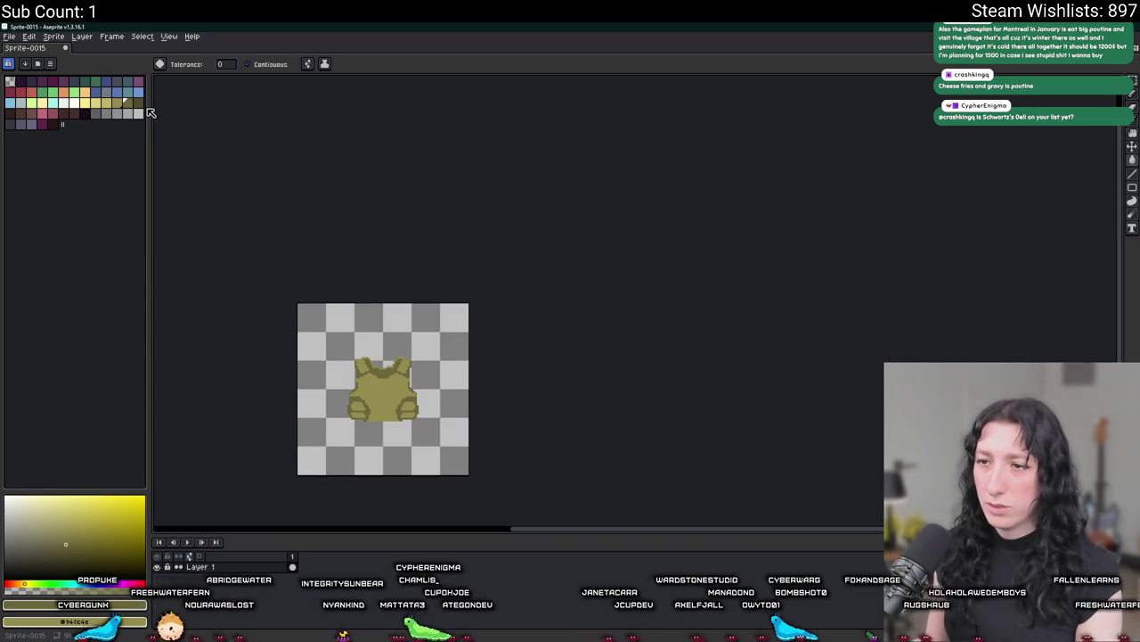
{"action": "scroll", "coordinate": [389, 377], "scroll_direction": "up", "scroll_amount": 3}
Sample the vest's olive colour with the eyedropper.
{"action": "key", "text": "i"}
{"action": "scroll", "coordinate": [454, 327], "scroll_direction": "up", "scroll_amount": 1}
{"action": "scroll", "coordinate": [454, 317], "scroll_direction": "up", "scroll_amount": 2}
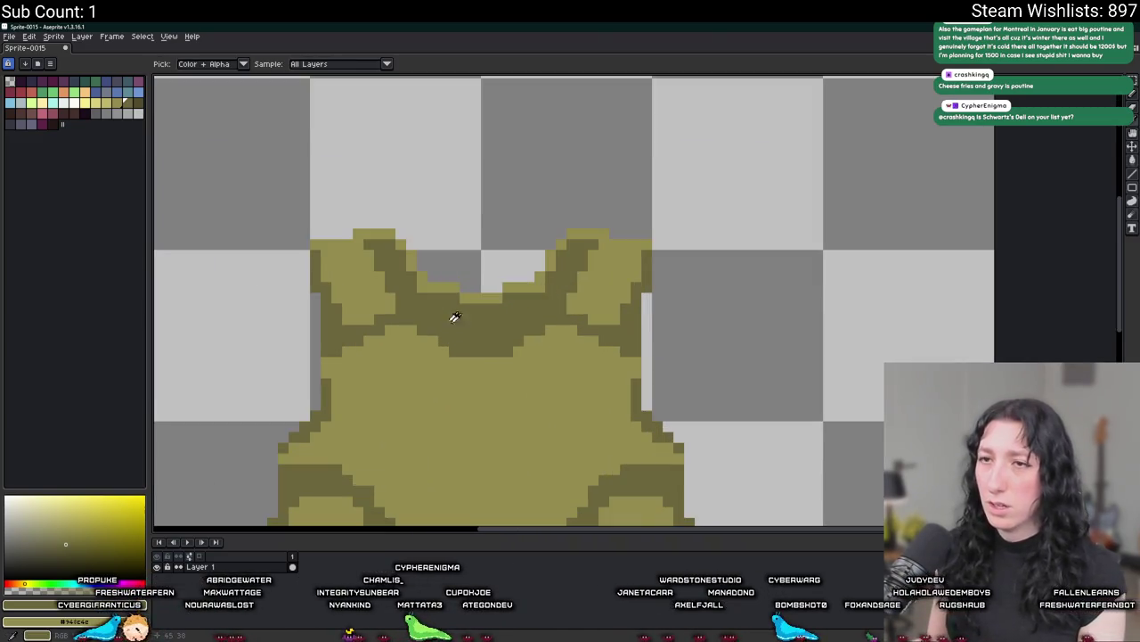
{"action": "scroll", "coordinate": [440, 189], "scroll_direction": "down", "scroll_amount": 2}
{"action": "scroll", "coordinate": [440, 190], "scroll_direction": "down", "scroll_amount": 1}
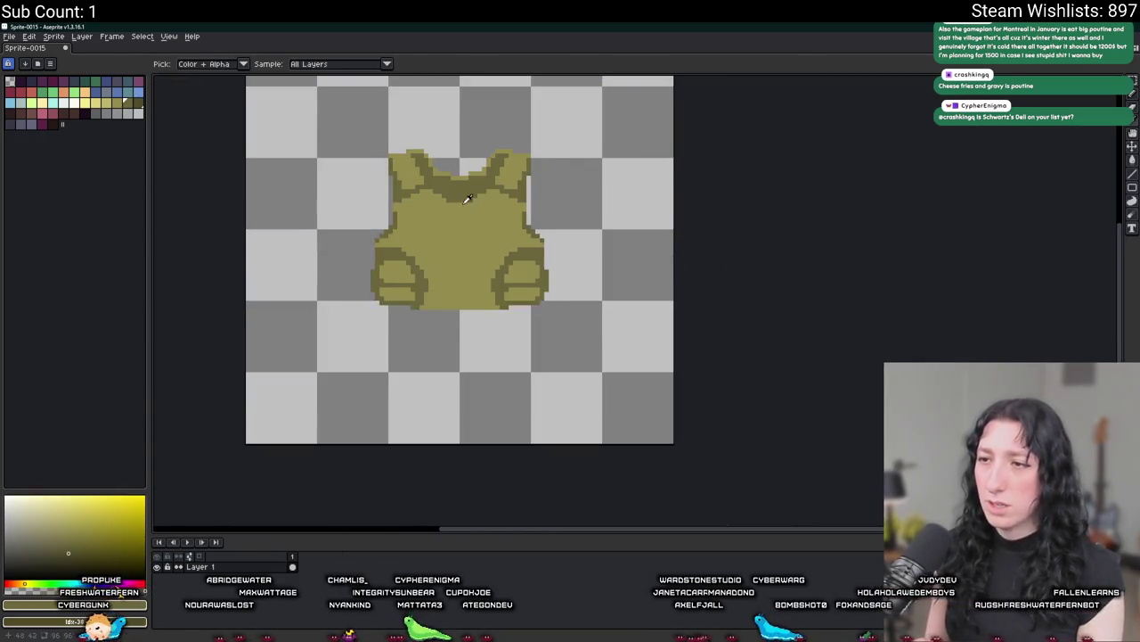
{"action": "scroll", "coordinate": [439, 190], "scroll_direction": "up", "scroll_amount": 1}
{"action": "scroll", "coordinate": [440, 189], "scroll_direction": "up", "scroll_amount": 2}
{"action": "scroll", "coordinate": [414, 187], "scroll_direction": "down", "scroll_amount": 1}
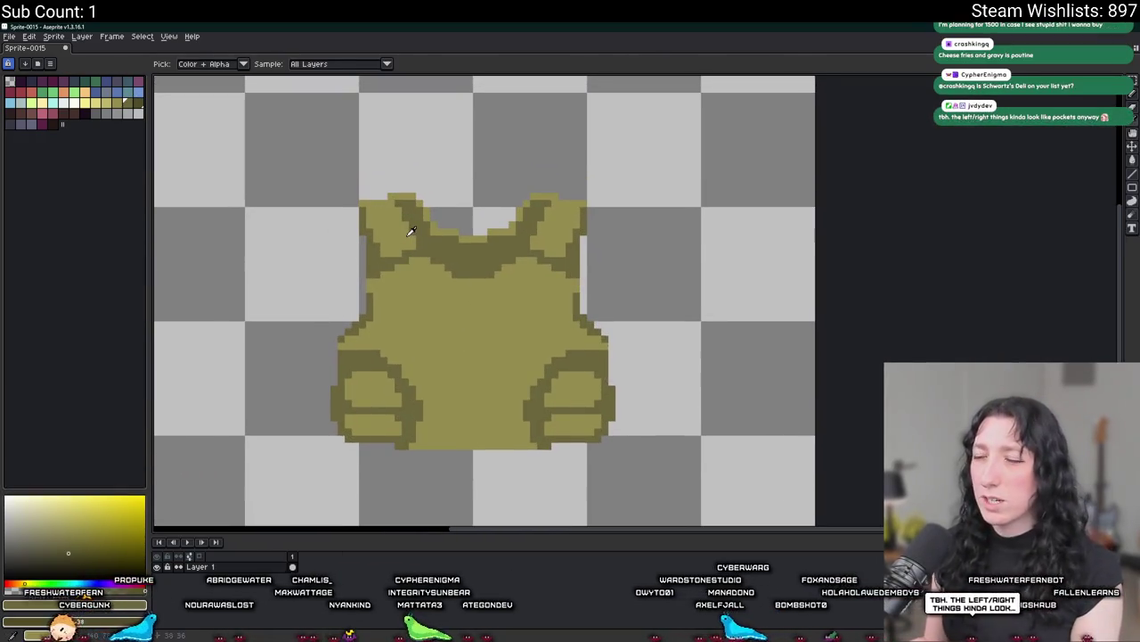
{"action": "scroll", "coordinate": [411, 231], "scroll_direction": "down", "scroll_amount": 1}
{"action": "scroll", "coordinate": [453, 334], "scroll_direction": "up", "scroll_amount": 1}
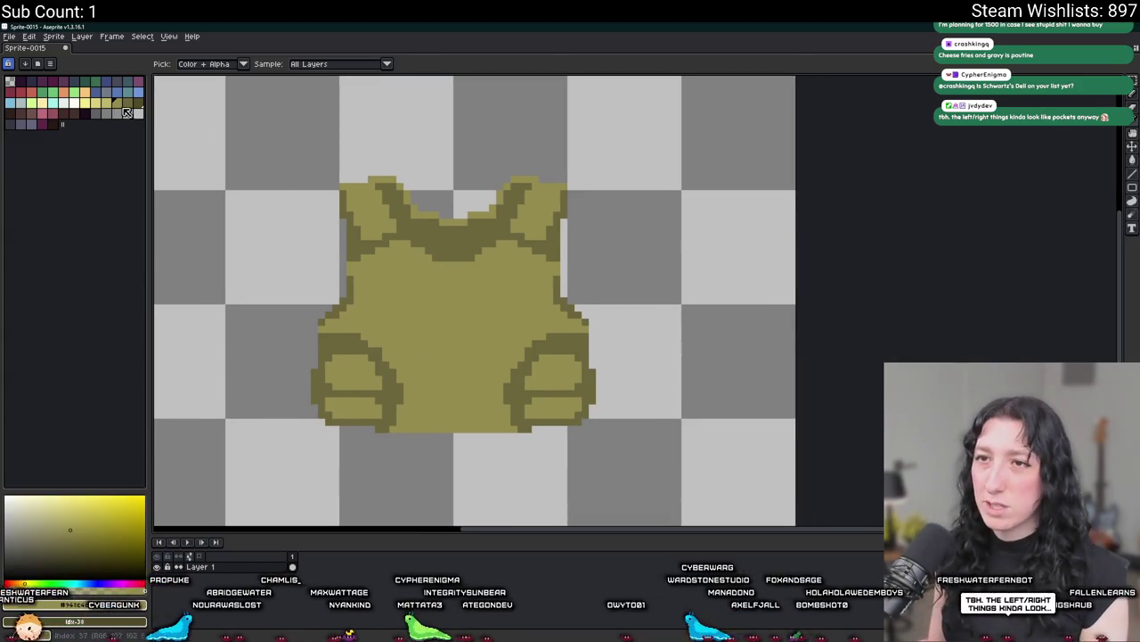
{"action": "left_click", "coordinate": [125, 100]}
{"action": "key", "text": "b"}
{"action": "scroll", "coordinate": [357, 267], "scroll_direction": "up", "scroll_amount": 2}
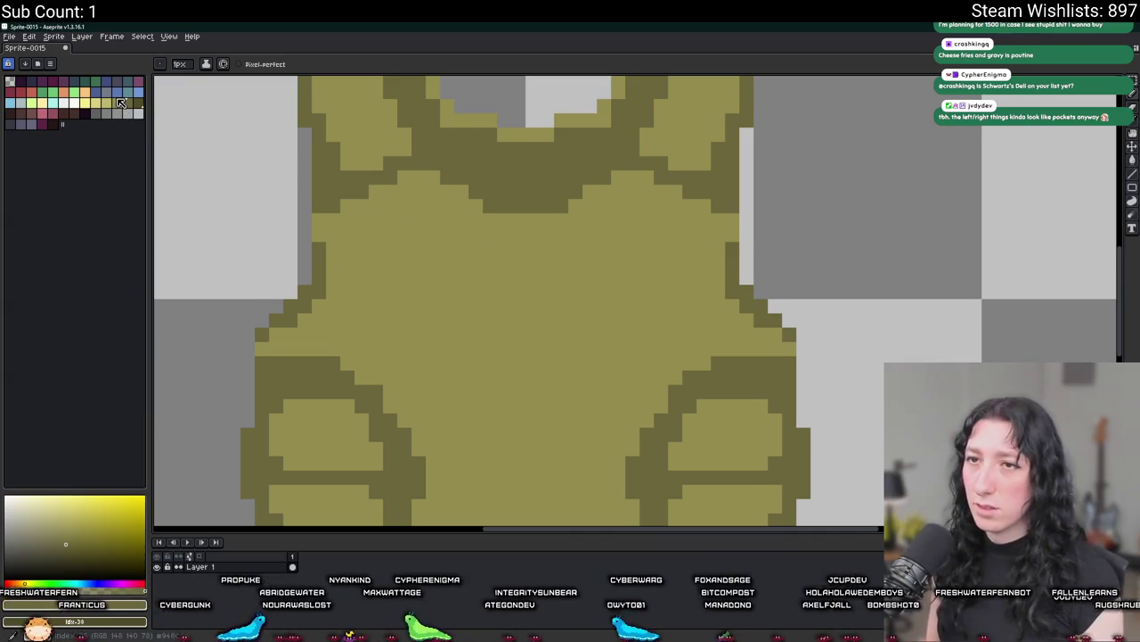
Select the darker olive swatch for the chest slash marks.
{"action": "left_click", "coordinate": [455, 236], "text": "alt"}
{"action": "scroll", "coordinate": [461, 275], "scroll_direction": "down", "scroll_amount": 3}
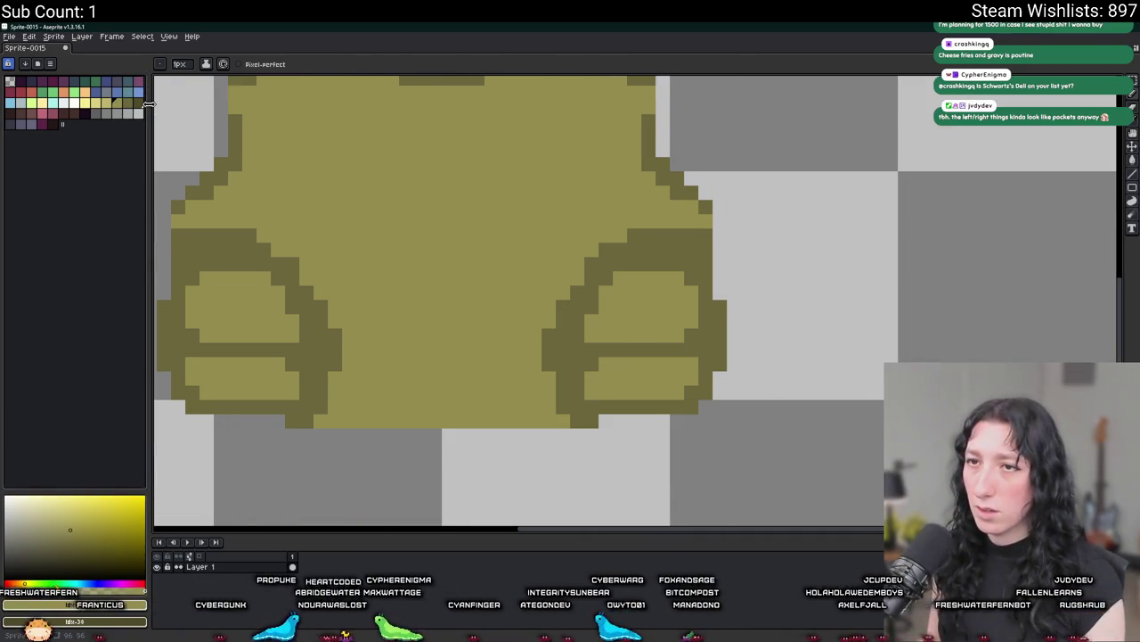
{"action": "left_click", "coordinate": [136, 103]}
{"action": "scroll", "coordinate": [565, 316], "scroll_direction": "down", "scroll_amount": 1}
{"action": "scroll", "coordinate": [420, 196], "scroll_direction": "up", "scroll_amount": 1}
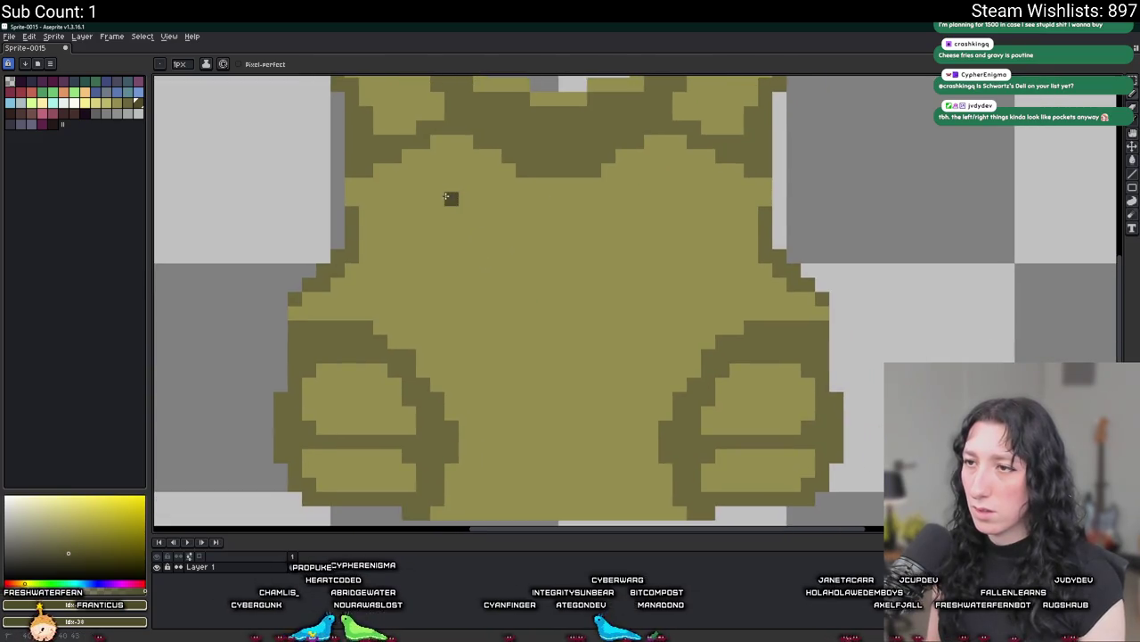
Draw a straight diagonal slash on the upper left chest, undoing a misplaced first attempt.
{"action": "left_click", "coordinate": [511, 257], "text": "shift"}
{"action": "key", "text": "ctrl+z"}
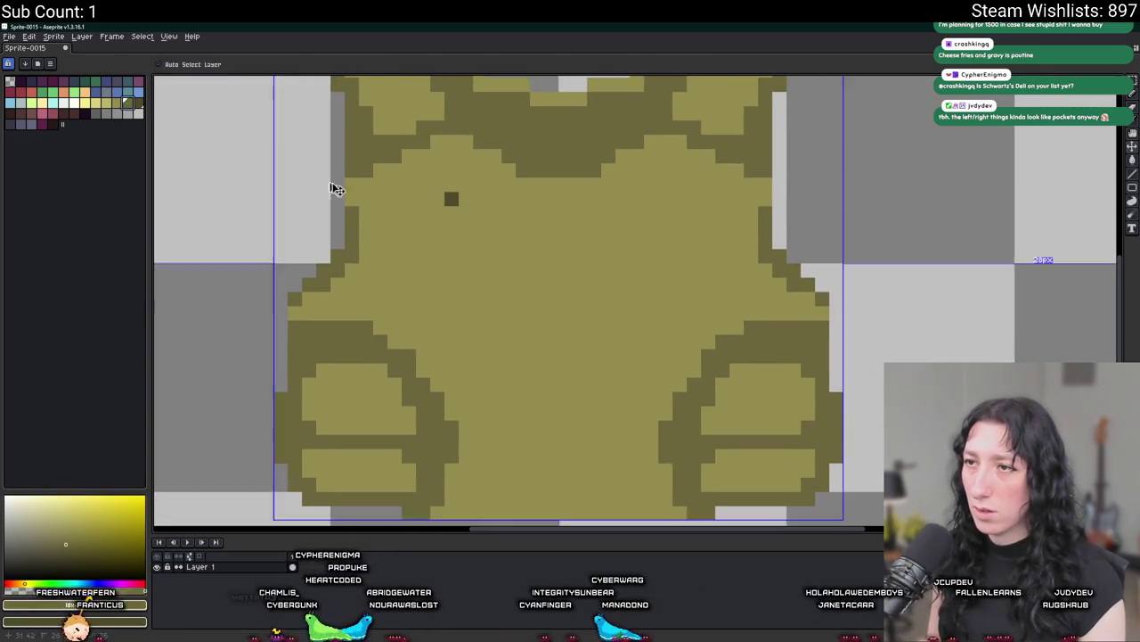
{"action": "key", "text": "b"}
{"action": "key", "text": "ctrl+z"}
{"action": "left_click", "coordinate": [451, 171]}
{"action": "left_click", "coordinate": [522, 215], "text": "shift"}
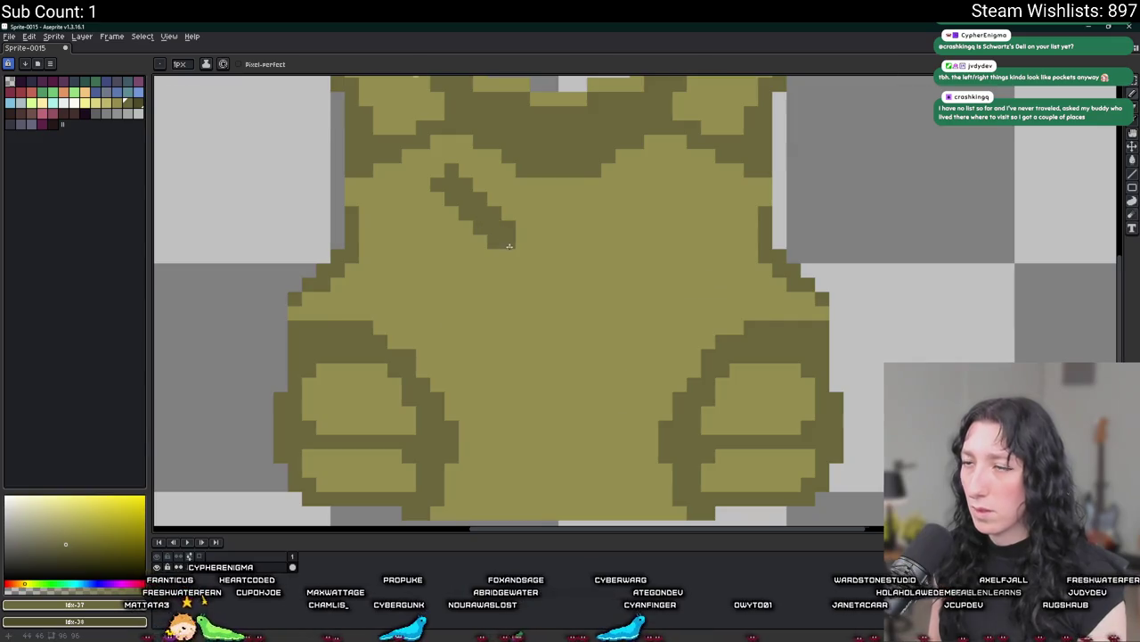
{"action": "scroll", "coordinate": [510, 246], "scroll_direction": "down", "scroll_amount": 5}
{"action": "scroll", "coordinate": [499, 245], "scroll_direction": "up", "scroll_amount": 2}
{"action": "scroll", "coordinate": [490, 243], "scroll_direction": "up", "scroll_amount": 2}
Select the chest slash and duplicate it onto the right side of the chest.
{"action": "key", "text": "m"}
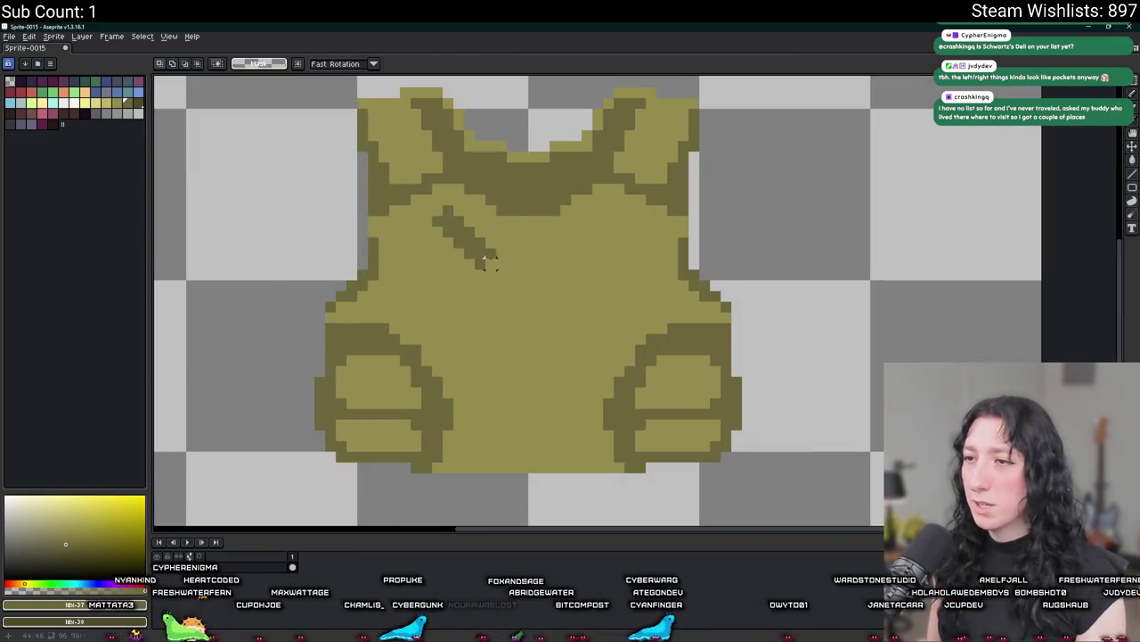
{"action": "left_click_drag", "start_coordinate": [429, 203], "coordinate": [499, 271]}
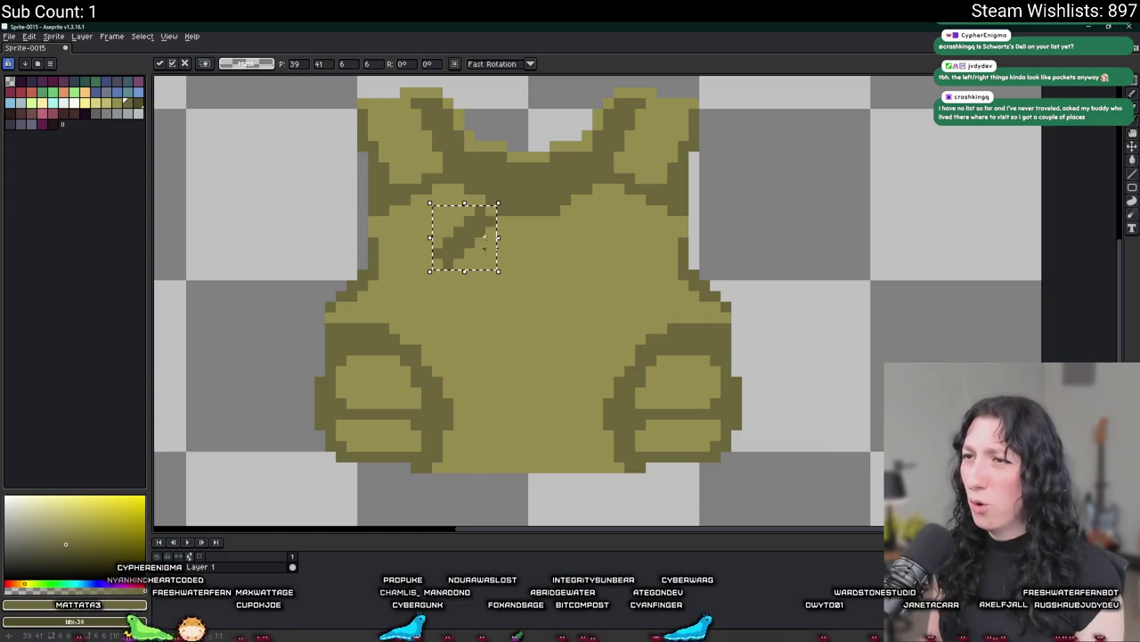
{"action": "mouse_move", "coordinate": [464, 237]}
{"action": "left_mouse_down"}
{"action": "mouse_move", "coordinate": [807, 237]}
{"action": "mouse_move", "coordinate": [464, 237]}
{"action": "left_mouse_up"}
{"action": "key", "text": "Right"}
{"action": "key", "text": "Right"}
{"action": "key", "text": "Right"}
{"action": "key", "text": "Left"}
{"action": "key", "text": "Left"}
{"action": "key", "text": "Left"}
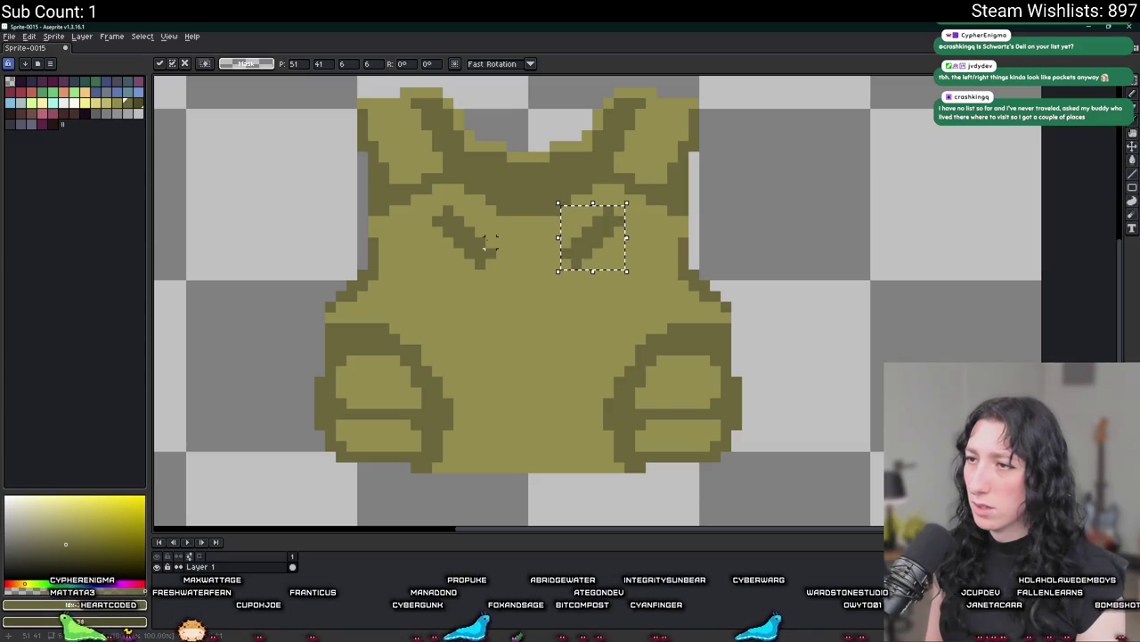
{"action": "key", "text": "Return"}
{"action": "scroll", "coordinate": [488, 261], "scroll_direction": "down", "scroll_amount": 4}
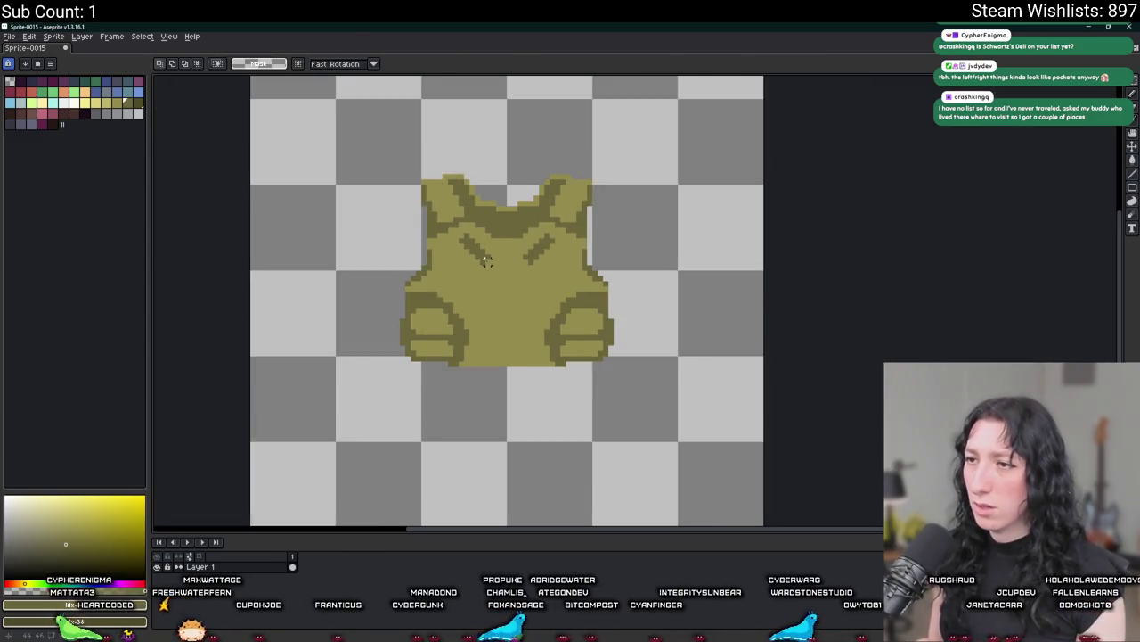
{"action": "scroll", "coordinate": [462, 329], "scroll_direction": "down", "scroll_amount": 2}
{"action": "scroll", "coordinate": [463, 257], "scroll_direction": "up", "scroll_amount": 6}
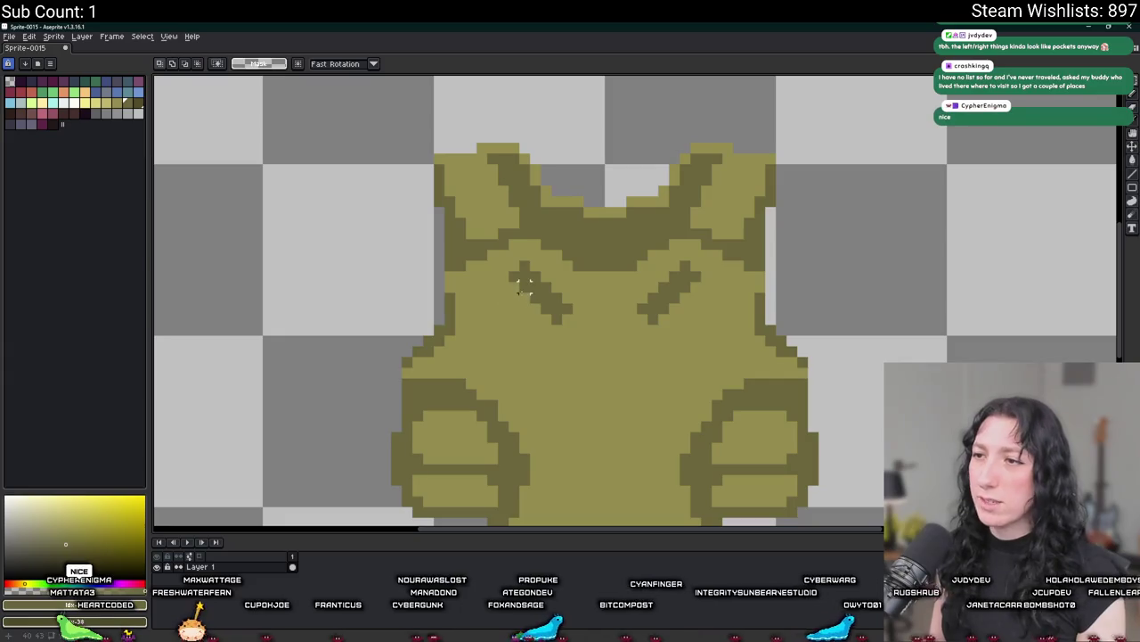
Extend the left slash down-left with extra dark pencil pixels.
{"action": "key", "text": "b"}
{"action": "left_click_drag", "start_coordinate": [530, 308], "coordinate": [500, 319]}
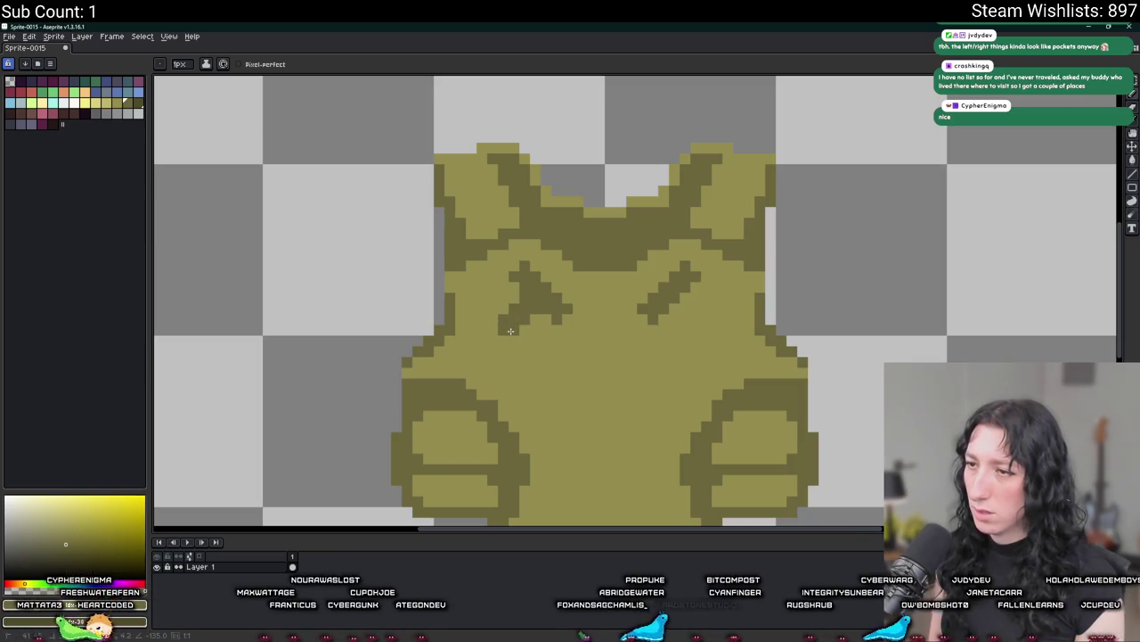
{"action": "scroll", "coordinate": [533, 362], "scroll_direction": "down", "scroll_amount": 6}
{"action": "scroll", "coordinate": [533, 364], "scroll_direction": "down", "scroll_amount": 3}
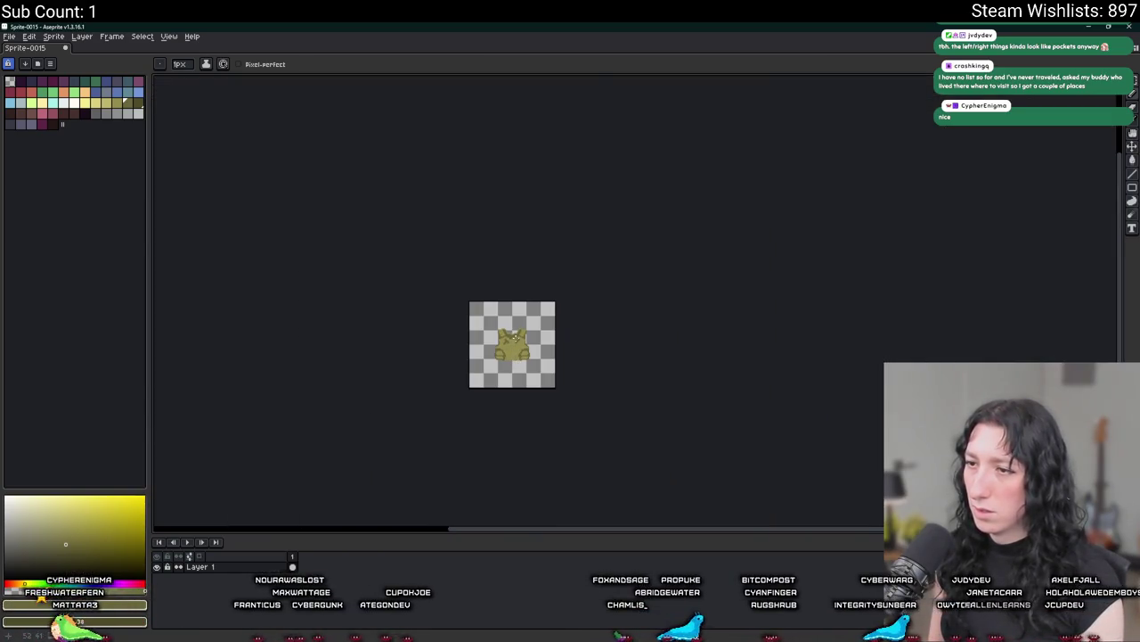
{"action": "scroll", "coordinate": [518, 363], "scroll_direction": "up", "scroll_amount": 5}
{"action": "scroll", "coordinate": [523, 310], "scroll_direction": "up", "scroll_amount": 6}
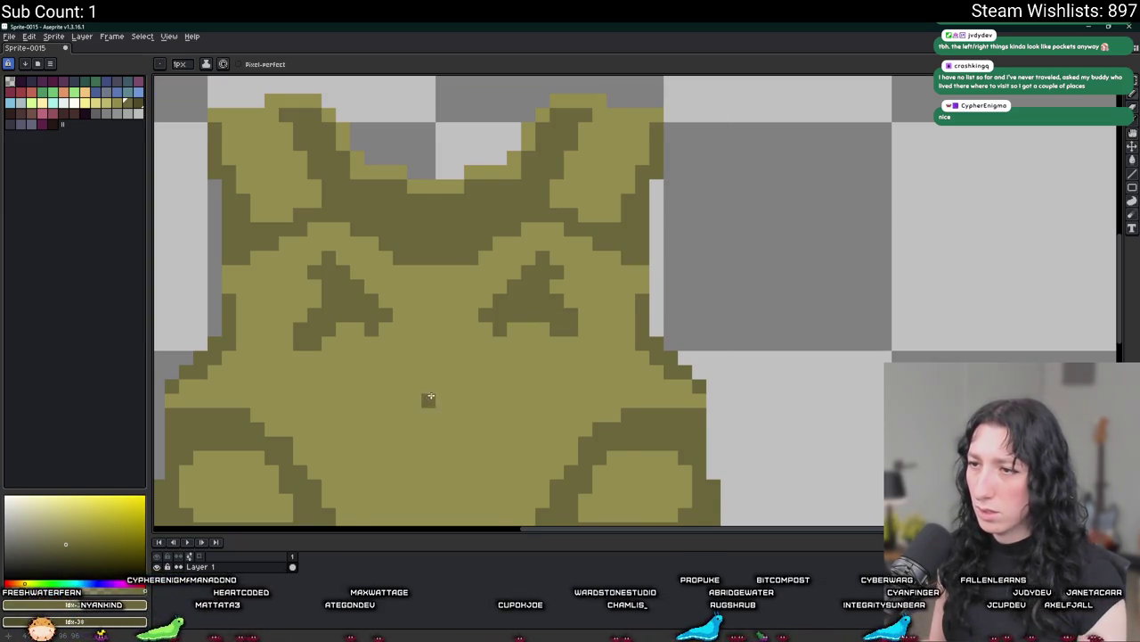
Undo the extra pencil strokes so the chest slashes are clean mirrored diagonals.
{"action": "scroll", "coordinate": [526, 379], "scroll_direction": "down", "scroll_amount": 1}
{"action": "scroll", "coordinate": [526, 380], "scroll_direction": "down", "scroll_amount": 2}
{"action": "scroll", "coordinate": [526, 381], "scroll_direction": "down", "scroll_amount": 1}
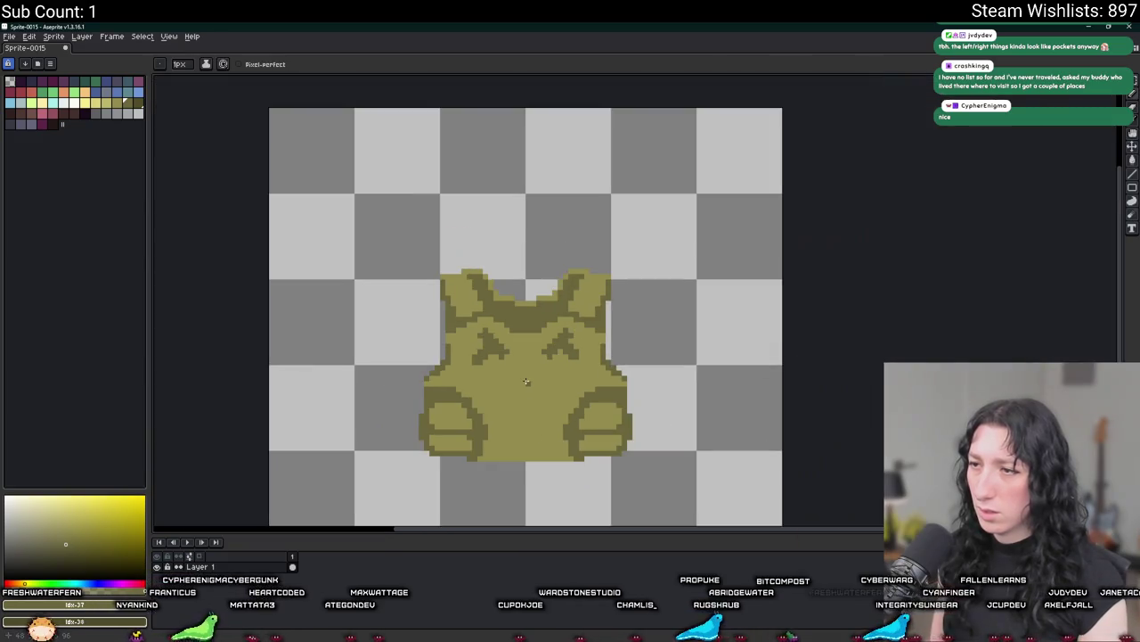
{"action": "scroll", "coordinate": [525, 381], "scroll_direction": "down", "scroll_amount": 1}
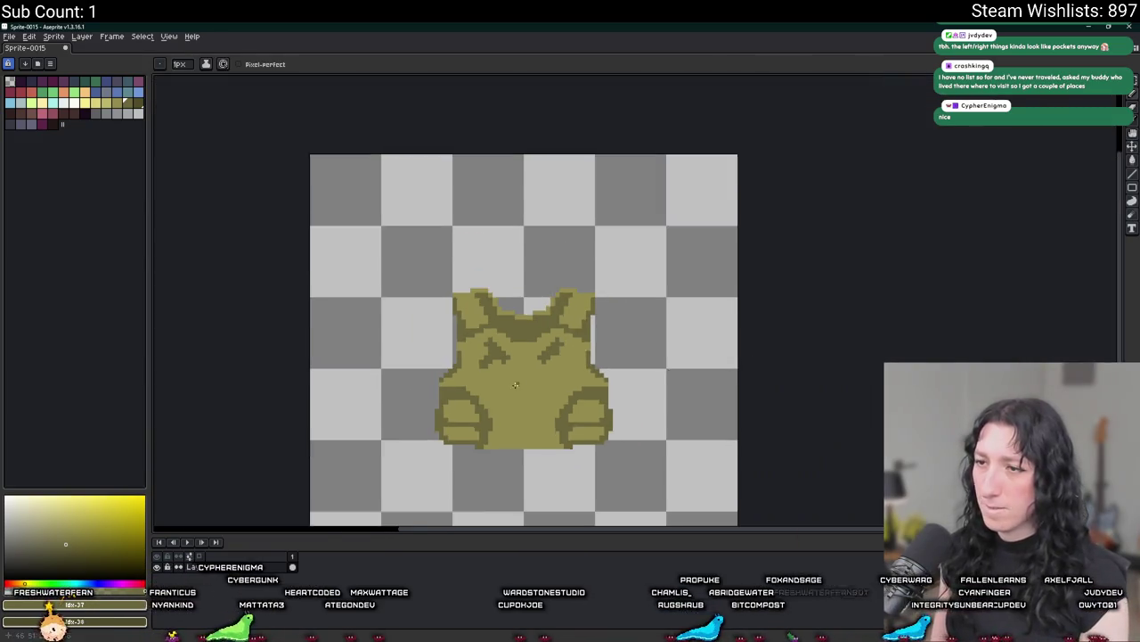
{"action": "scroll", "coordinate": [511, 386], "scroll_direction": "down", "scroll_amount": 2}
{"action": "scroll", "coordinate": [511, 384], "scroll_direction": "up", "scroll_amount": 4}
{"action": "key", "text": "ctrl+z"}
{"action": "key", "text": "b"}
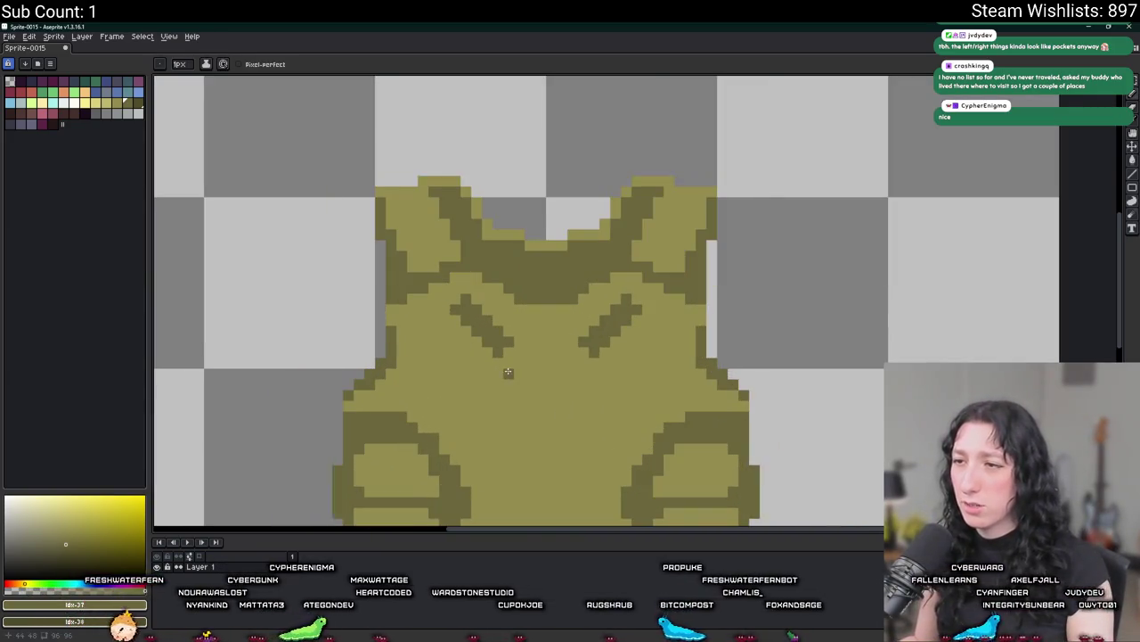
Draw a short dark vertical line with a small nub in the vest's lower centre.
{"action": "scroll", "coordinate": [507, 369], "scroll_direction": "down", "scroll_amount": 1}
{"action": "scroll", "coordinate": [495, 401], "scroll_direction": "up", "scroll_amount": 1}
{"action": "scroll", "coordinate": [496, 384], "scroll_direction": "up", "scroll_amount": 1}
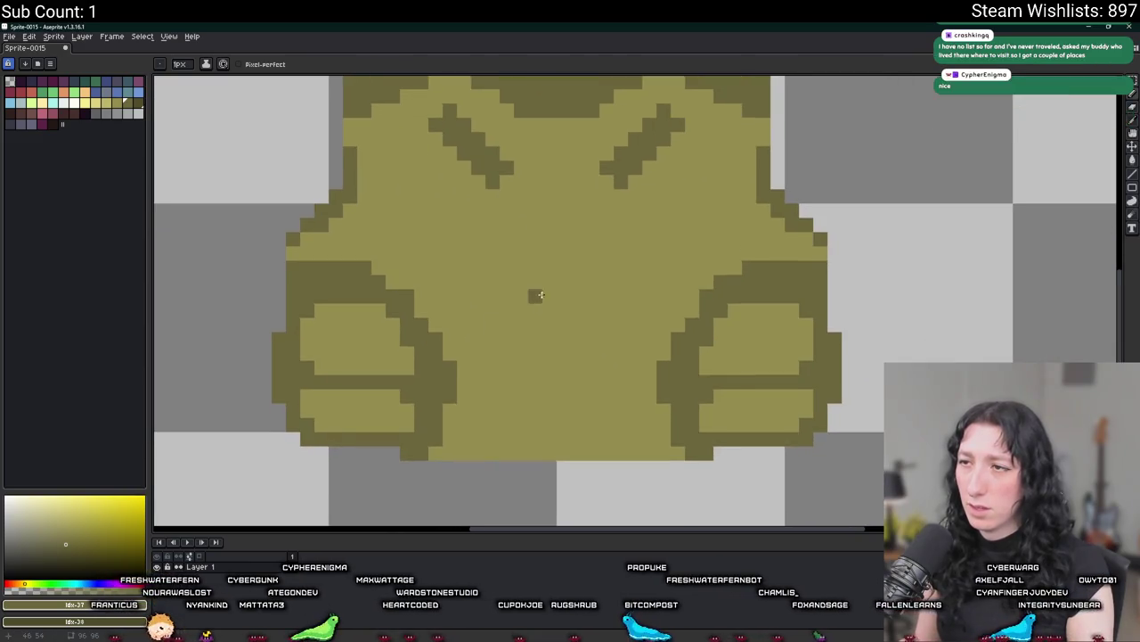
{"action": "left_click_drag", "start_coordinate": [563, 266], "coordinate": [550, 365]}
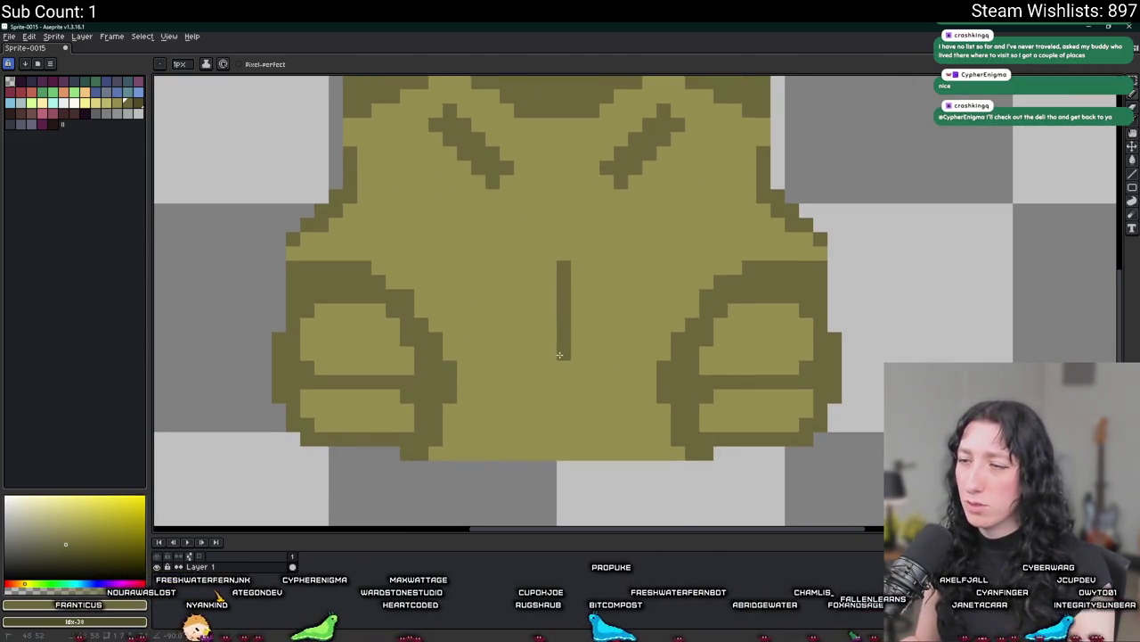
{"action": "left_click_drag", "start_coordinate": [550, 274], "coordinate": [550, 347]}
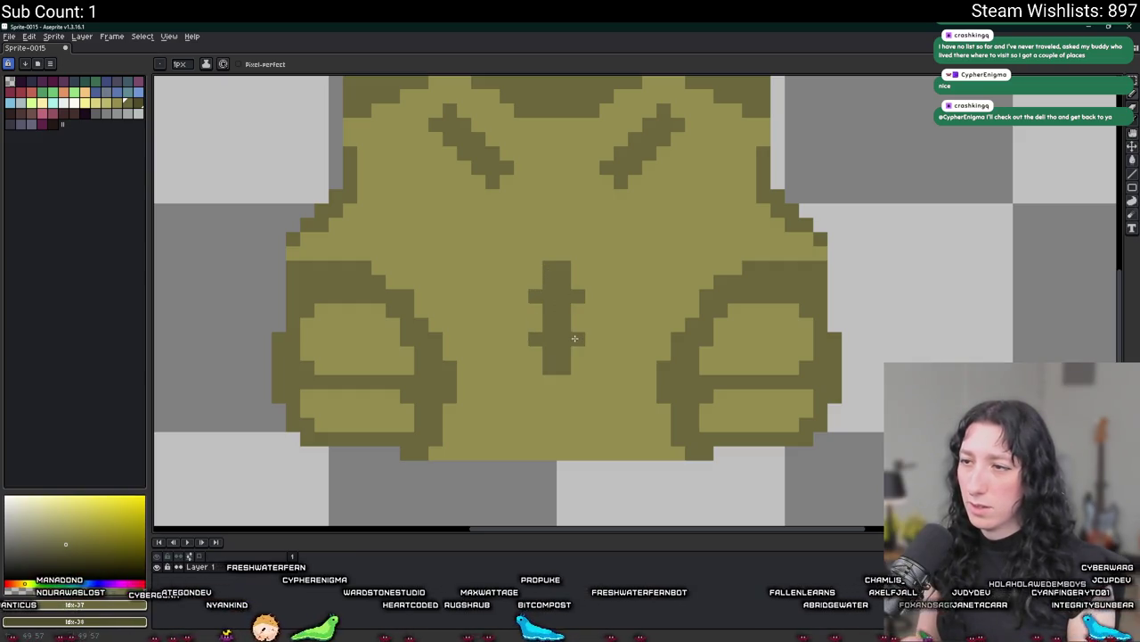
{"action": "scroll", "coordinate": [588, 388], "scroll_direction": "down", "scroll_amount": 4}
{"action": "scroll", "coordinate": [588, 389], "scroll_direction": "down", "scroll_amount": 3}
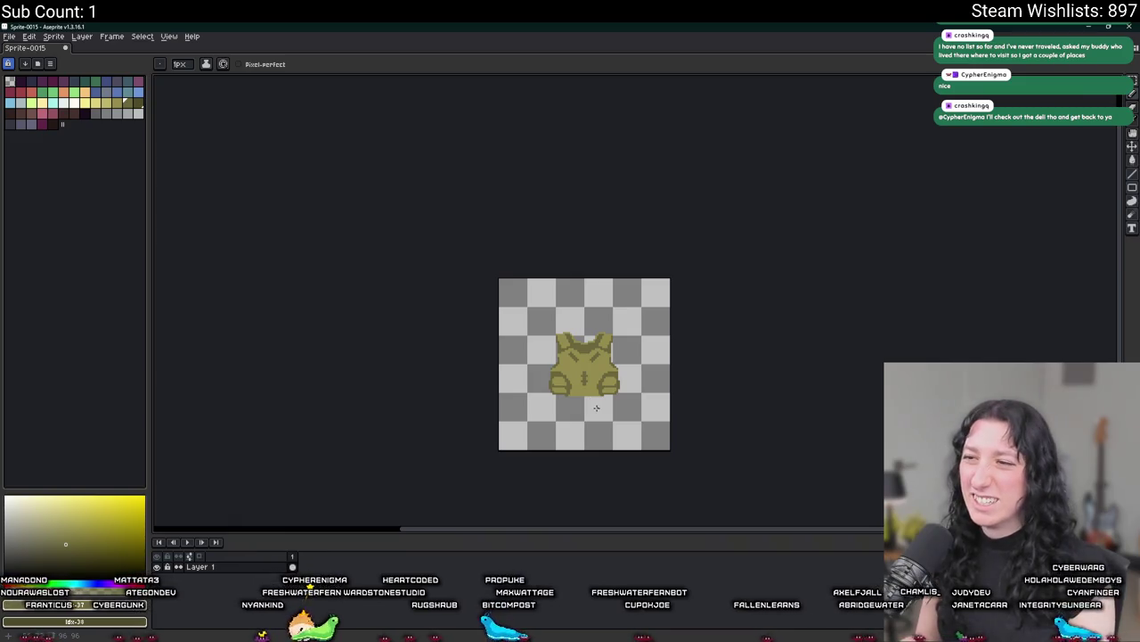
{"action": "key", "text": "ctrl"}
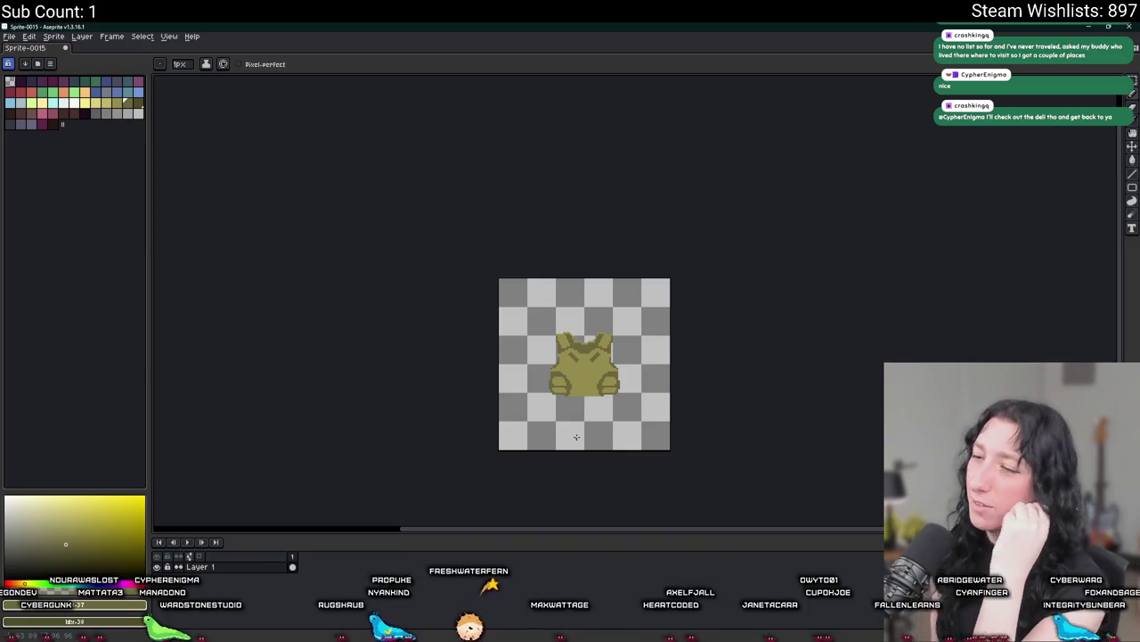
Zoom back in on the vest sprite.
{"action": "scroll", "coordinate": [577, 434], "scroll_direction": "up", "scroll_amount": 1}
{"action": "scroll", "coordinate": [509, 367], "scroll_direction": "up", "scroll_amount": 1}
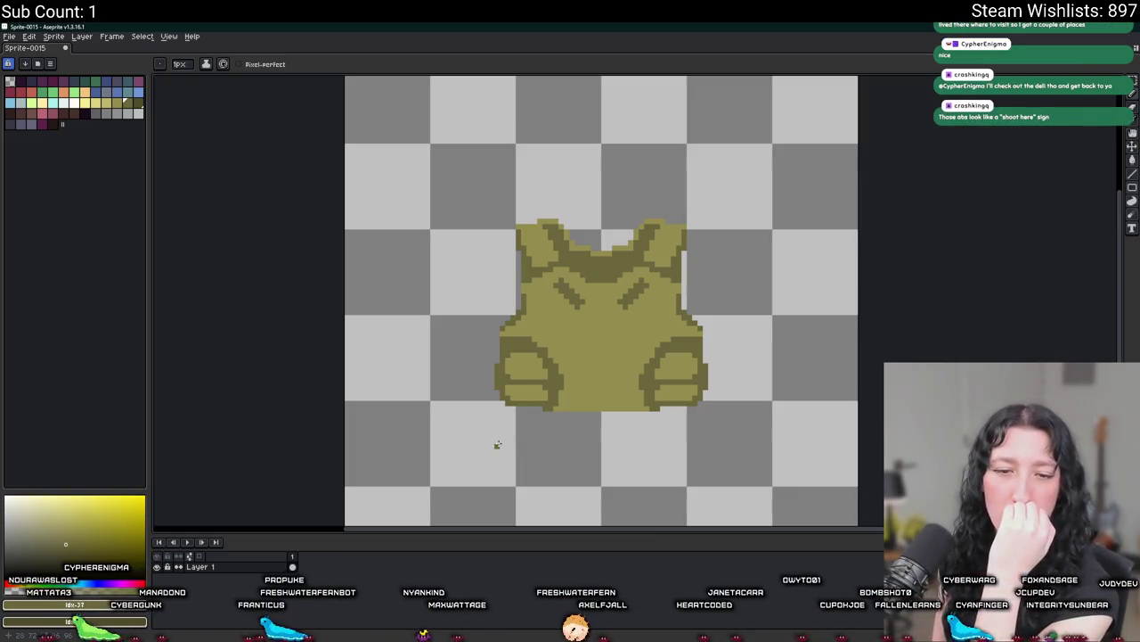
Draw a two-pixel dark column at the vest's centre.
{"action": "scroll", "coordinate": [541, 411], "scroll_direction": "up", "scroll_amount": 1}
{"action": "left_click_drag", "start_coordinate": [613, 369], "coordinate": [603, 416]}
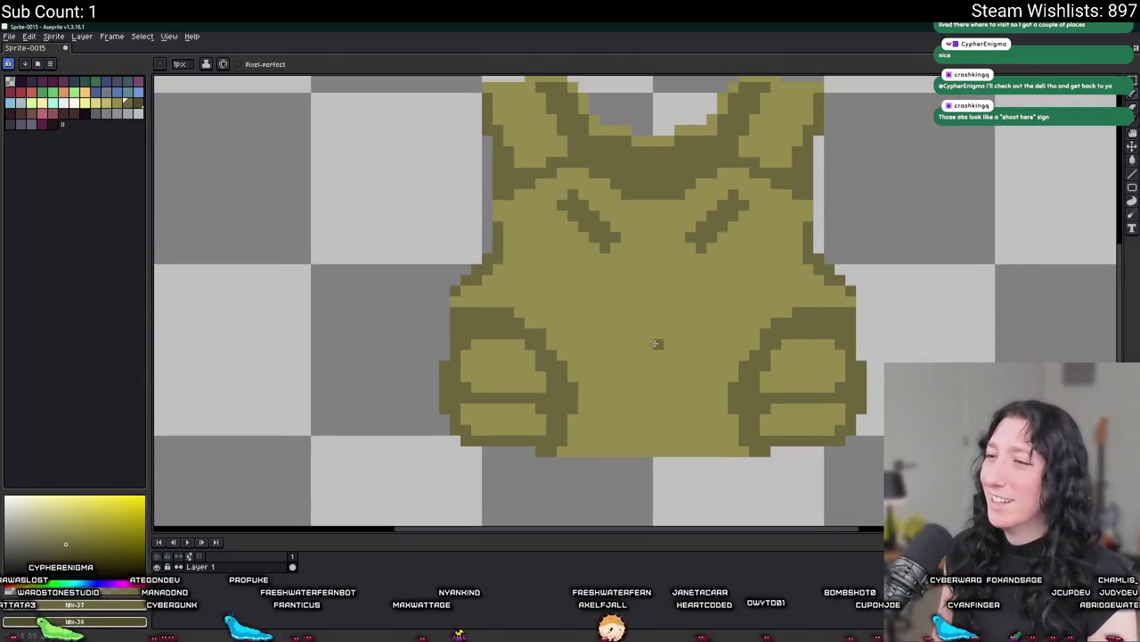
{"action": "left_click_drag", "start_coordinate": [652, 335], "coordinate": [656, 300]}
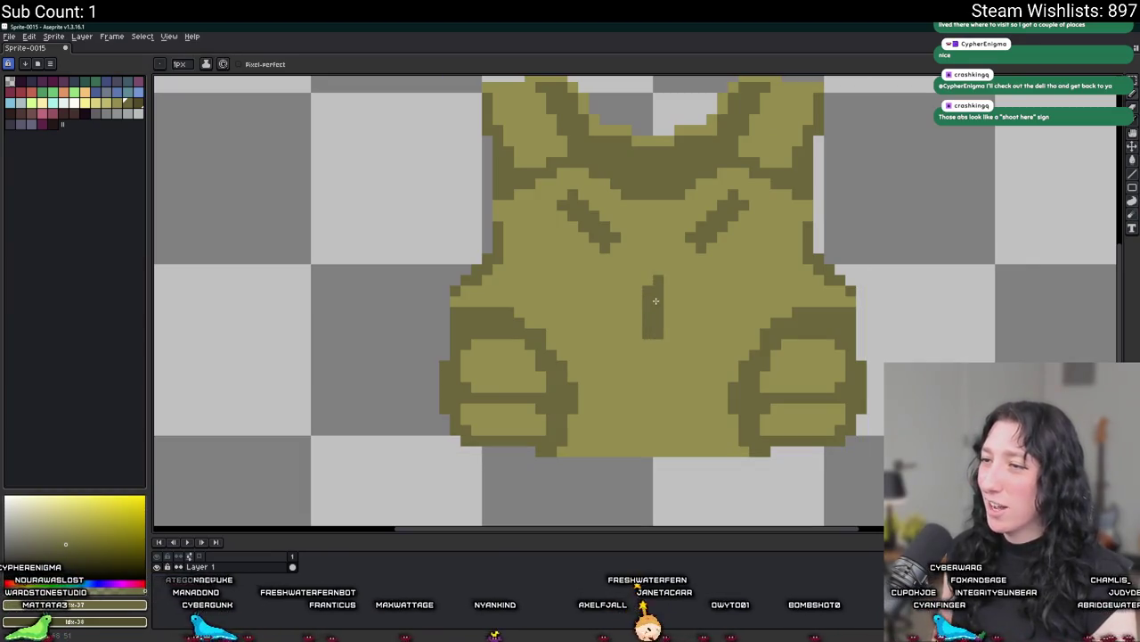
{"action": "scroll", "coordinate": [649, 289], "scroll_direction": "down", "scroll_amount": 3}
{"action": "scroll", "coordinate": [660, 339], "scroll_direction": "down", "scroll_amount": 1}
{"action": "key", "text": "v"}
{"action": "scroll", "coordinate": [663, 360], "scroll_direction": "up", "scroll_amount": 2}
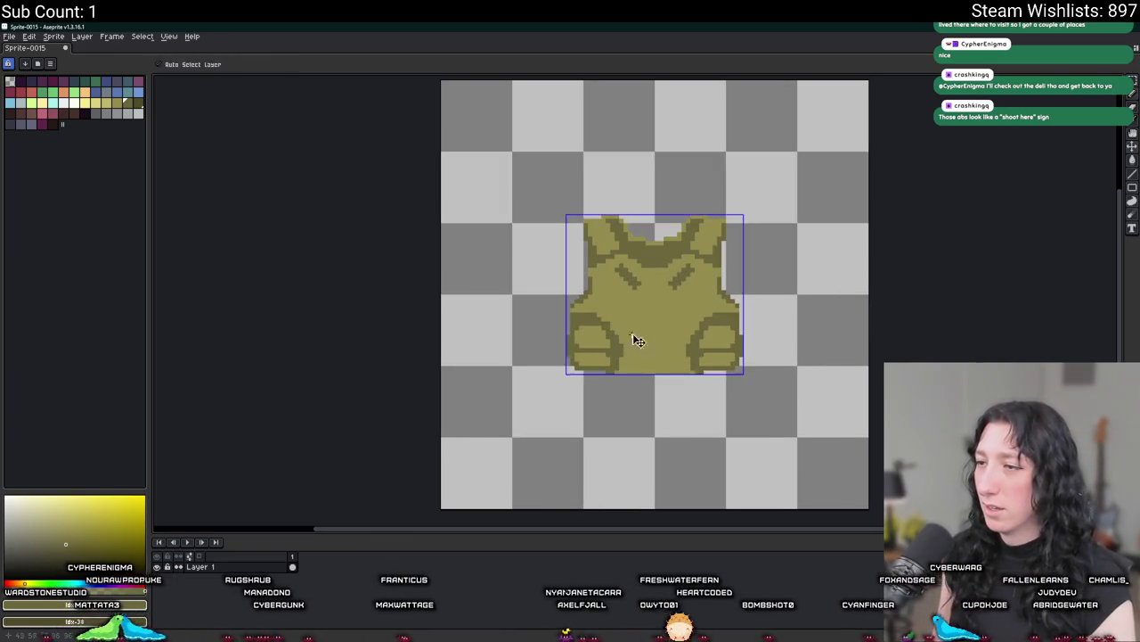
{"action": "scroll", "coordinate": [634, 339], "scroll_direction": "up", "scroll_amount": 2}
{"action": "key", "text": "b"}
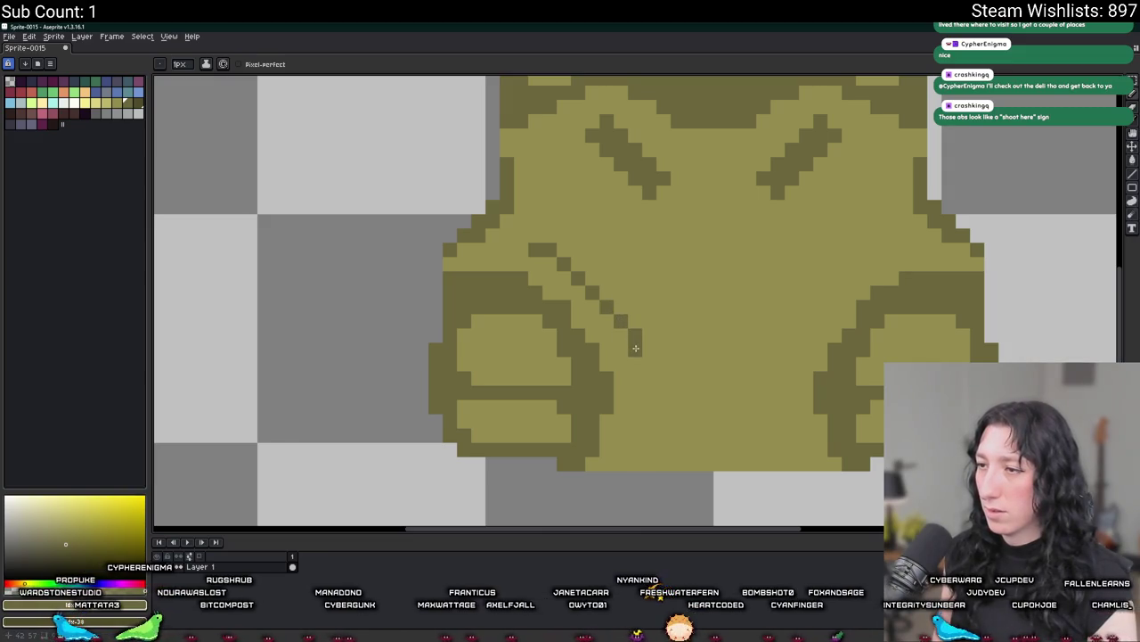
Draw a thick dark diagonal strap from above the left pocket up-left across the vest.
{"action": "scroll", "coordinate": [635, 347], "scroll_direction": "down", "scroll_amount": 1}
{"action": "scroll", "coordinate": [632, 356], "scroll_direction": "down", "scroll_amount": 3}
{"action": "scroll", "coordinate": [649, 364], "scroll_direction": "up", "scroll_amount": 3}
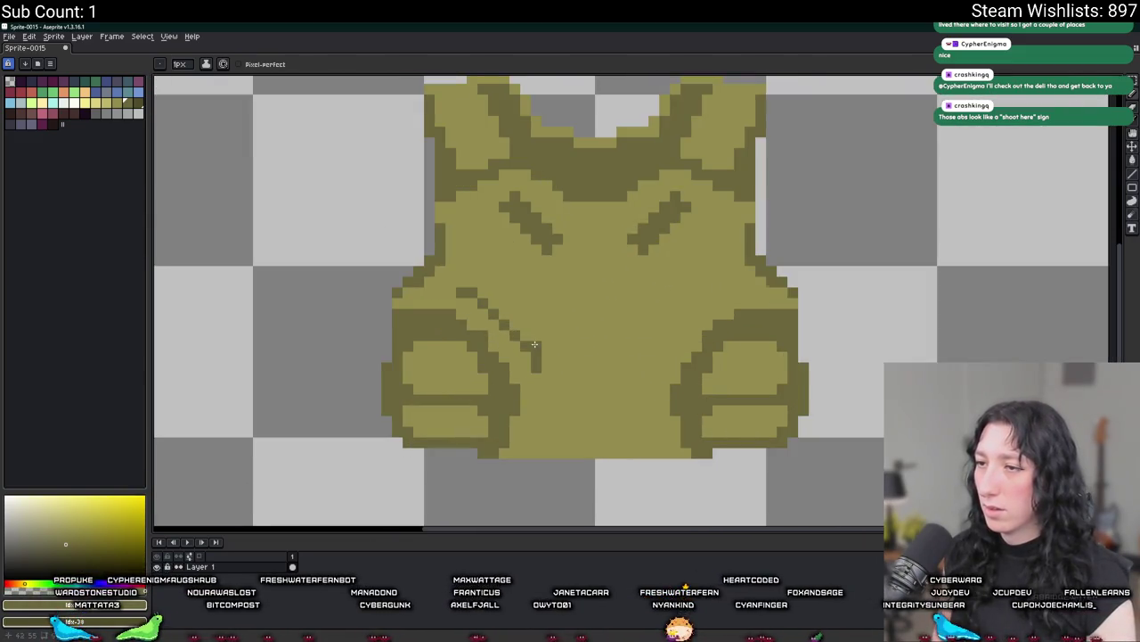
{"action": "scroll", "coordinate": [535, 344], "scroll_direction": "up", "scroll_amount": 2}
{"action": "left_click", "coordinate": [556, 383]}
{"action": "left_click_drag", "start_coordinate": [542, 348], "coordinate": [457, 253]}
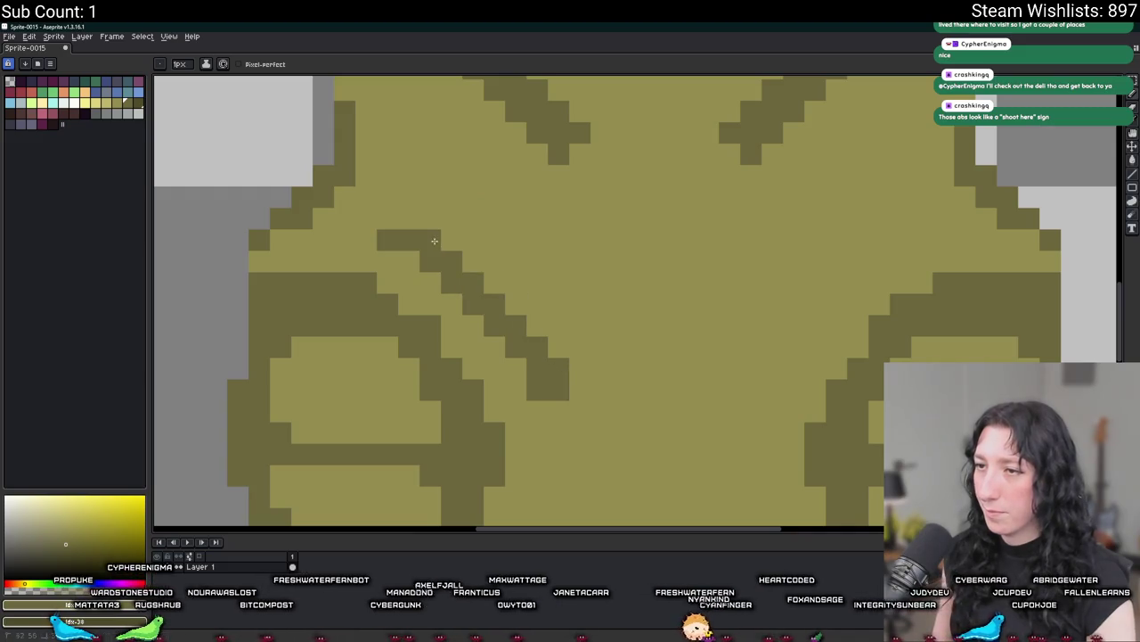
{"action": "left_click_drag", "start_coordinate": [409, 220], "coordinate": [362, 220]}
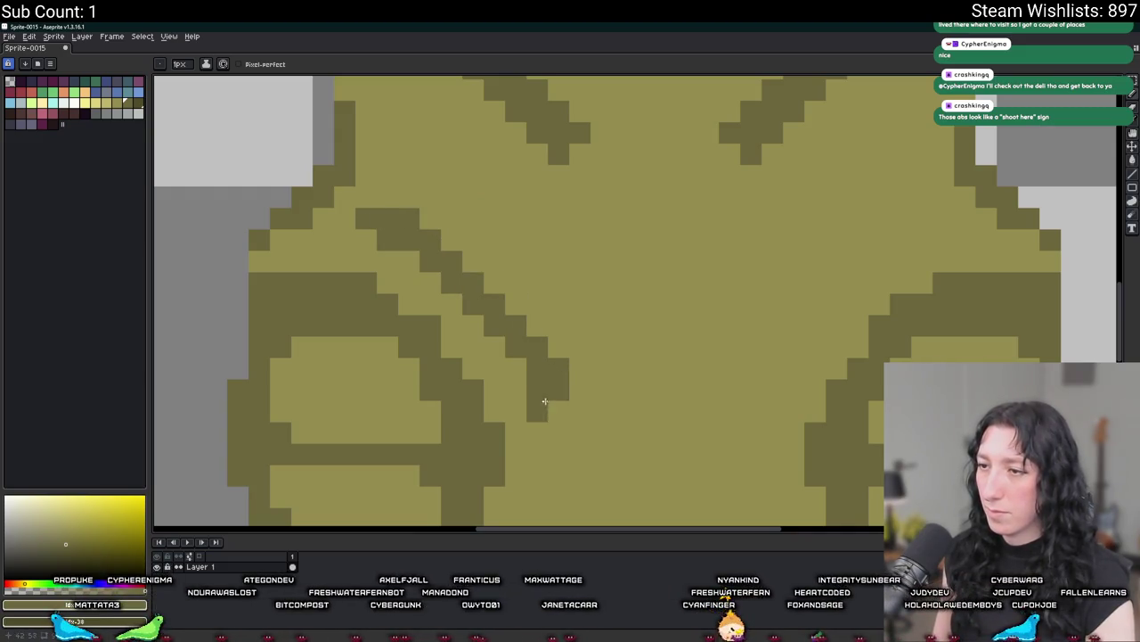
{"action": "scroll", "coordinate": [535, 407], "scroll_direction": "down", "scroll_amount": 4}
{"action": "scroll", "coordinate": [561, 418], "scroll_direction": "down", "scroll_amount": 3}
{"action": "scroll", "coordinate": [561, 418], "scroll_direction": "up", "scroll_amount": 4}
Copy the left strap, flip it horizontally, and place the mirrored copy on the right side.
{"action": "key", "text": "m"}
{"action": "left_click_drag", "start_coordinate": [560, 418], "coordinate": [456, 316]}
{"action": "left_click_drag", "start_coordinate": [547, 339], "coordinate": [454, 336]}
{"action": "key", "text": "ctrl+c"}
{"action": "key", "text": "ctrl+v"}
{"action": "key", "text": "shift+Right"}
{"action": "key", "text": "shift+Right"}
{"action": "key", "text": "shift+Right"}
{"action": "key", "text": "shift+Right"}
{"action": "key", "text": "shift+Left"}
{"action": "key", "text": "shift+Left"}
{"action": "key", "text": "shift+h"}
{"action": "key", "text": "Right"}
{"action": "key", "text": "Right"}
{"action": "key", "text": "Right"}
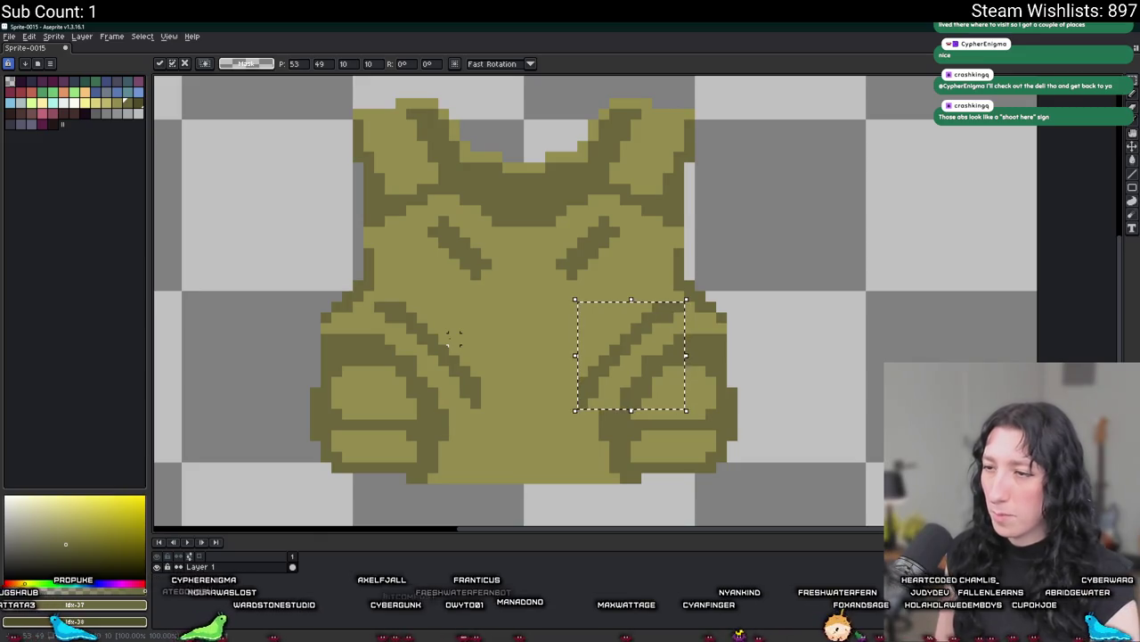
{"action": "key", "text": "Left"}
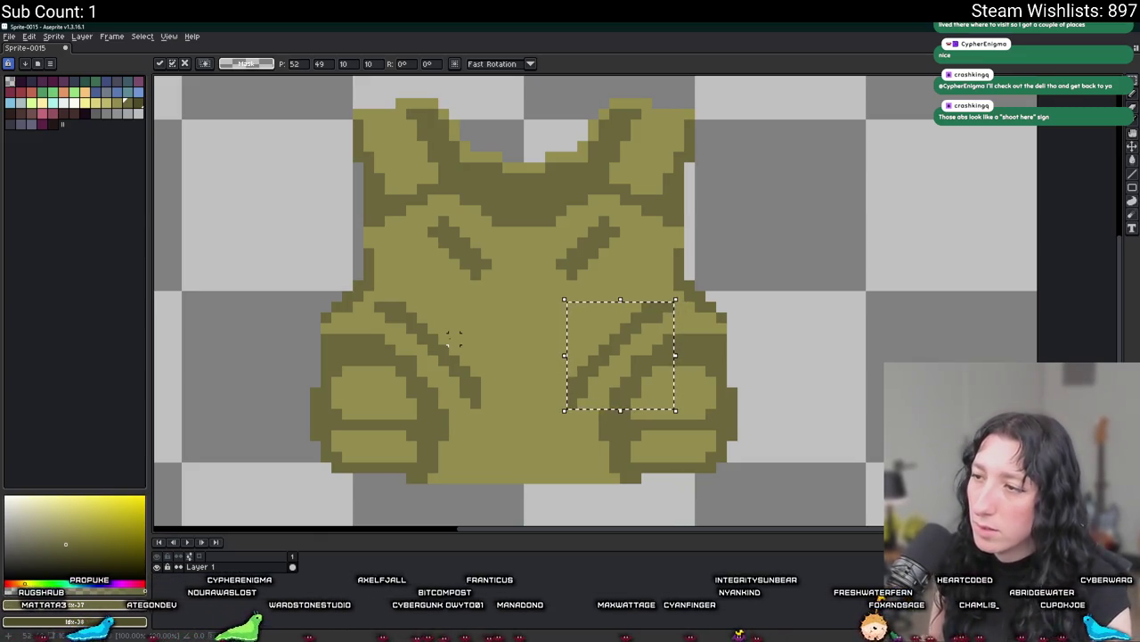
{"action": "left_click", "coordinate": [530, 428]}
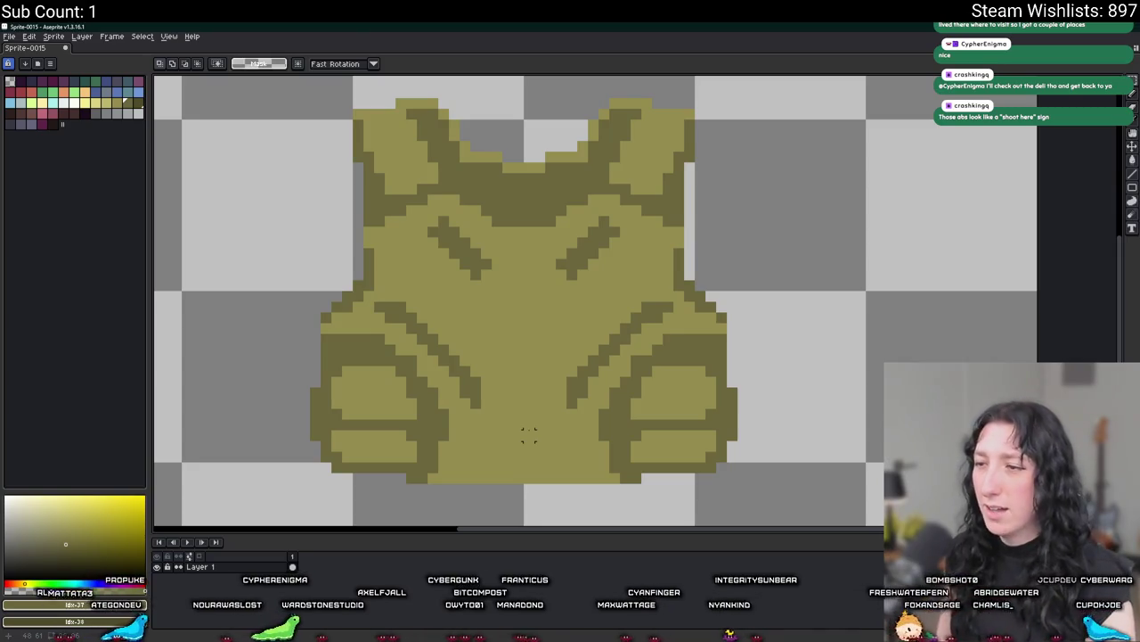
{"action": "scroll", "coordinate": [529, 434], "scroll_direction": "down", "scroll_amount": 3}
{"action": "scroll", "coordinate": [529, 434], "scroll_direction": "down", "scroll_amount": 1}
{"action": "scroll", "coordinate": [530, 432], "scroll_direction": "down", "scroll_amount": 1}
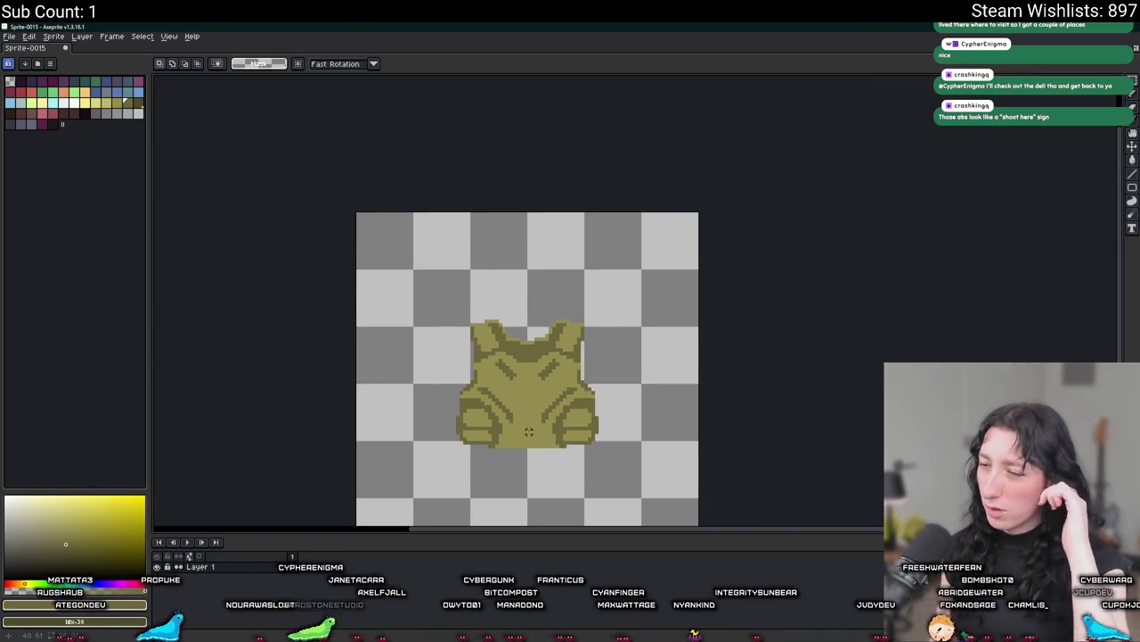
{"action": "scroll", "coordinate": [530, 433], "scroll_direction": "down", "scroll_amount": 1}
{"action": "scroll", "coordinate": [530, 432], "scroll_direction": "down", "scroll_amount": 1}
{"action": "scroll", "coordinate": [540, 396], "scroll_direction": "up", "scroll_amount": 5}
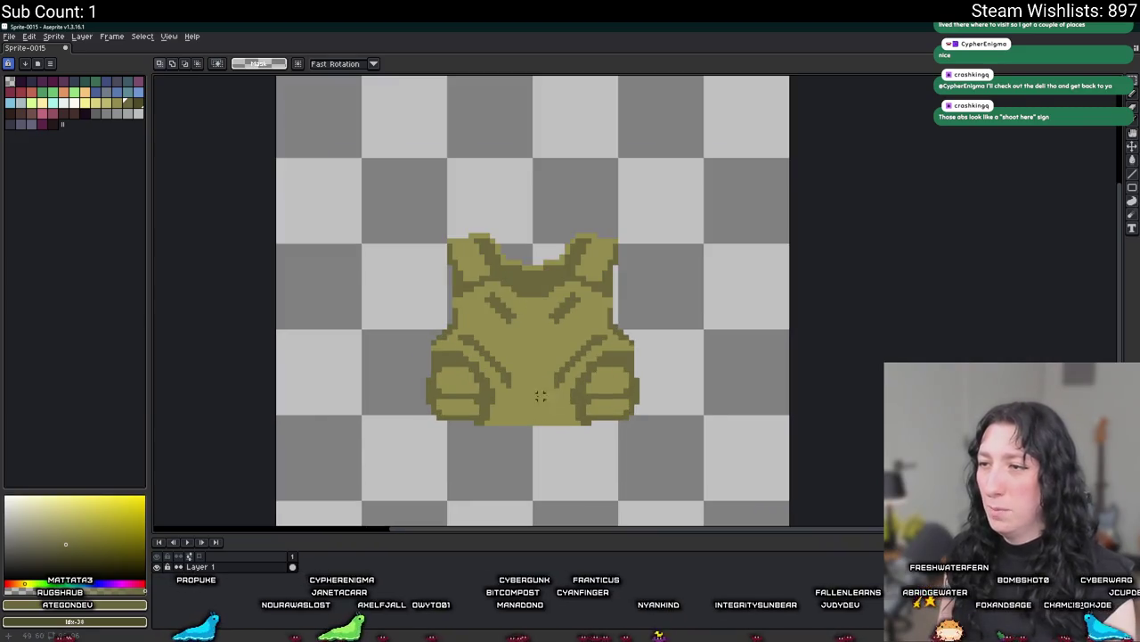
{"action": "scroll", "coordinate": [540, 396], "scroll_direction": "up", "scroll_amount": 3}
Extend the dark inner panel lines down to the vest's bottom hem.
{"action": "key", "text": "b"}
{"action": "scroll", "coordinate": [509, 372], "scroll_direction": "down", "scroll_amount": 3}
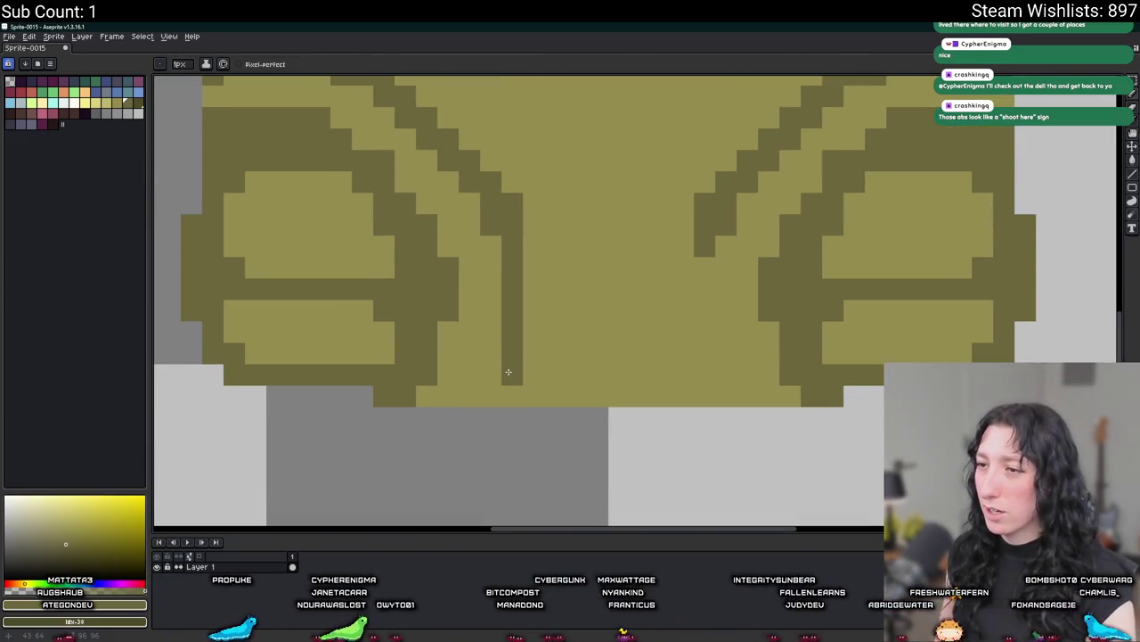
{"action": "left_click_drag", "start_coordinate": [485, 381], "coordinate": [498, 359]}
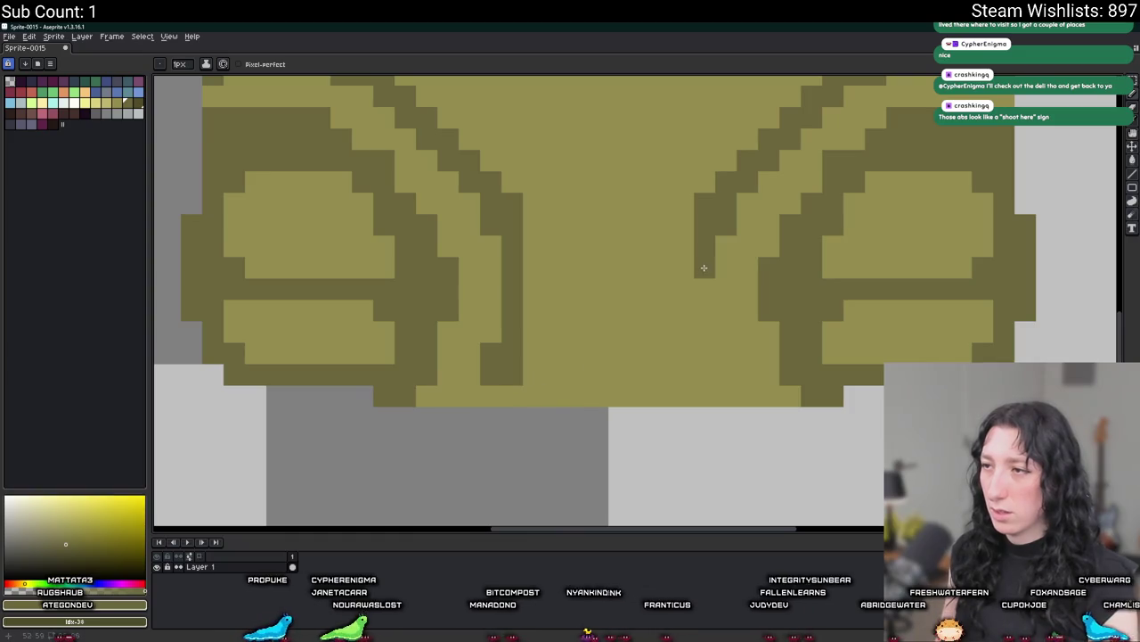
{"action": "left_click_drag", "start_coordinate": [703, 267], "coordinate": [706, 371]}
{"action": "scroll", "coordinate": [727, 368], "scroll_direction": "down", "scroll_amount": 3}
{"action": "scroll", "coordinate": [727, 369], "scroll_direction": "down", "scroll_amount": 2}
{"action": "left_click_drag", "start_coordinate": [631, 369], "coordinate": [376, 369]}
{"action": "scroll", "coordinate": [410, 356], "scroll_direction": "up", "scroll_amount": 2}
{"action": "scroll", "coordinate": [446, 339], "scroll_direction": "up", "scroll_amount": 2}
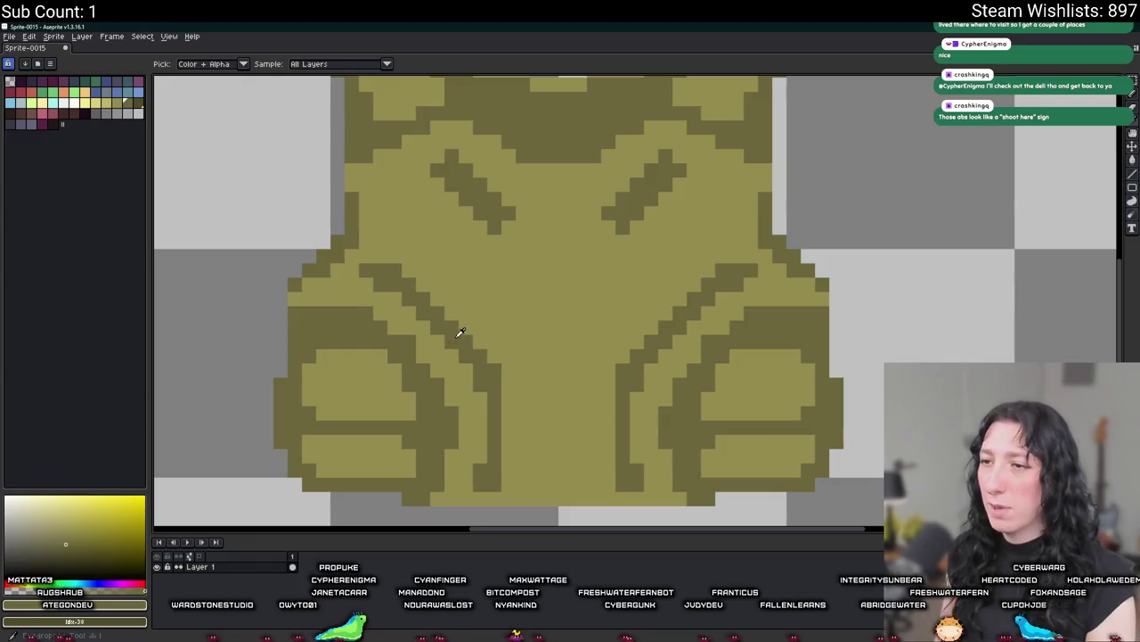
{"action": "scroll", "coordinate": [445, 329], "scroll_direction": "up", "scroll_amount": 1}
{"action": "scroll", "coordinate": [344, 196], "scroll_direction": "left", "scroll_amount": 2}
{"action": "scroll", "coordinate": [382, 287], "scroll_direction": "left", "scroll_amount": 2}
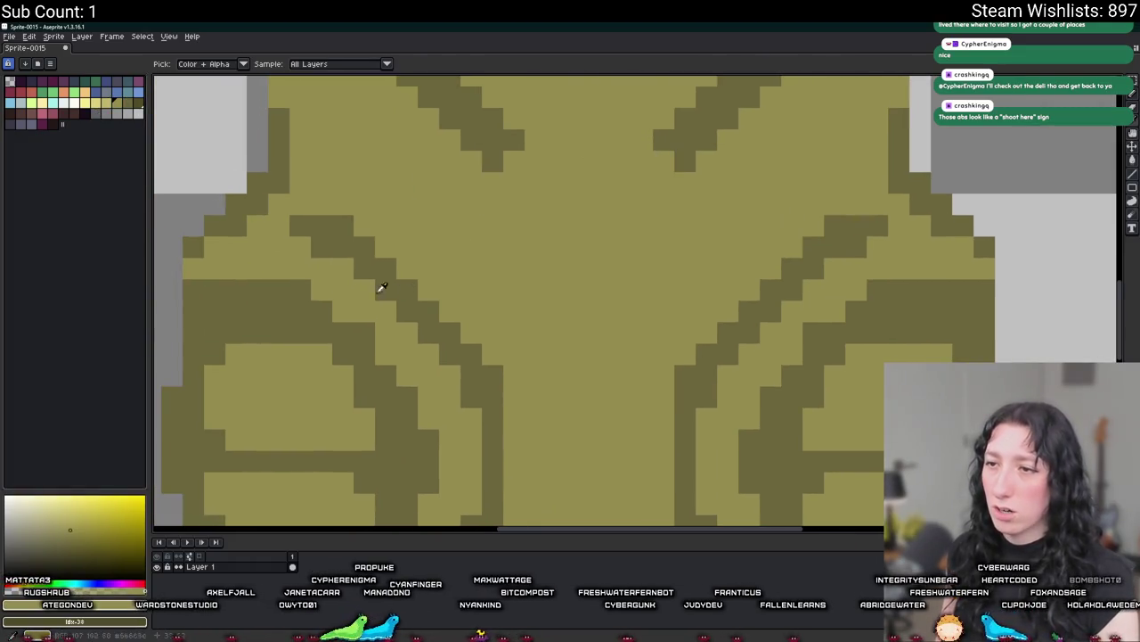
{"action": "left_click", "coordinate": [34, 122]}
{"action": "key", "text": "g"}
{"action": "left_click", "coordinate": [388, 326]}
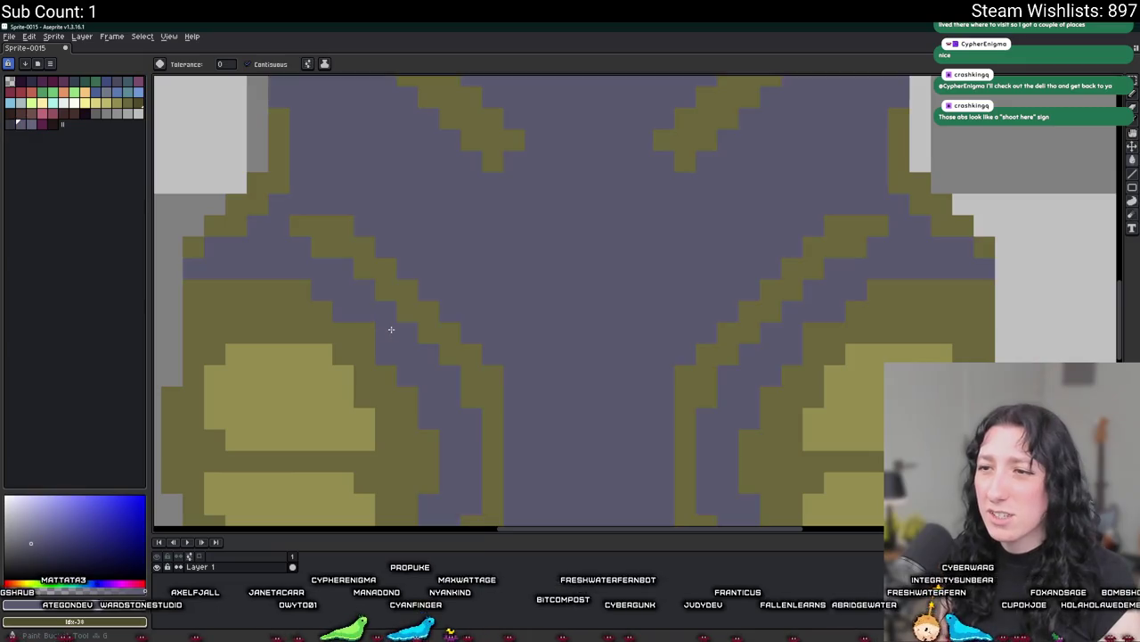
{"action": "key", "text": "ctrl+z"}
{"action": "scroll", "coordinate": [346, 284], "scroll_direction": "down", "scroll_amount": 2}
{"action": "scroll", "coordinate": [347, 284], "scroll_direction": "up", "scroll_amount": 1}
{"action": "left_click", "coordinate": [357, 277]}
{"action": "scroll", "coordinate": [407, 343], "scroll_direction": "down", "scroll_amount": 3}
{"action": "scroll", "coordinate": [407, 343], "scroll_direction": "down", "scroll_amount": 1}
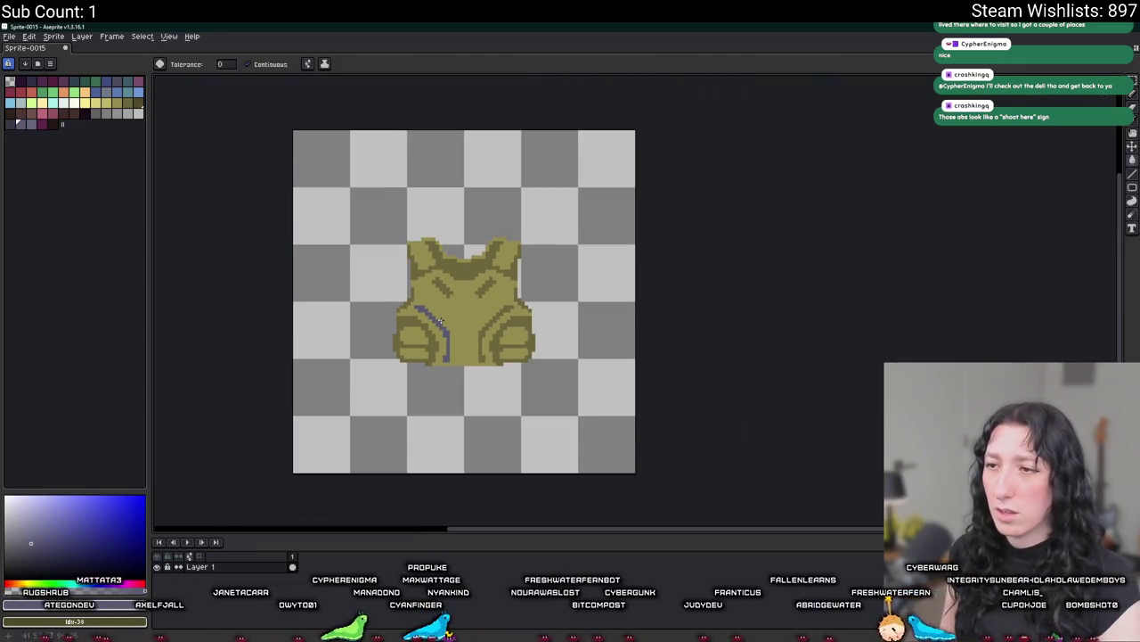
{"action": "scroll", "coordinate": [444, 344], "scroll_direction": "up", "scroll_amount": 2}
{"action": "scroll", "coordinate": [444, 344], "scroll_direction": "up", "scroll_amount": 2}
{"action": "key", "text": "ctrl+z"}
{"action": "key", "text": "b"}
{"action": "scroll", "coordinate": [344, 247], "scroll_direction": "up", "scroll_amount": 1}
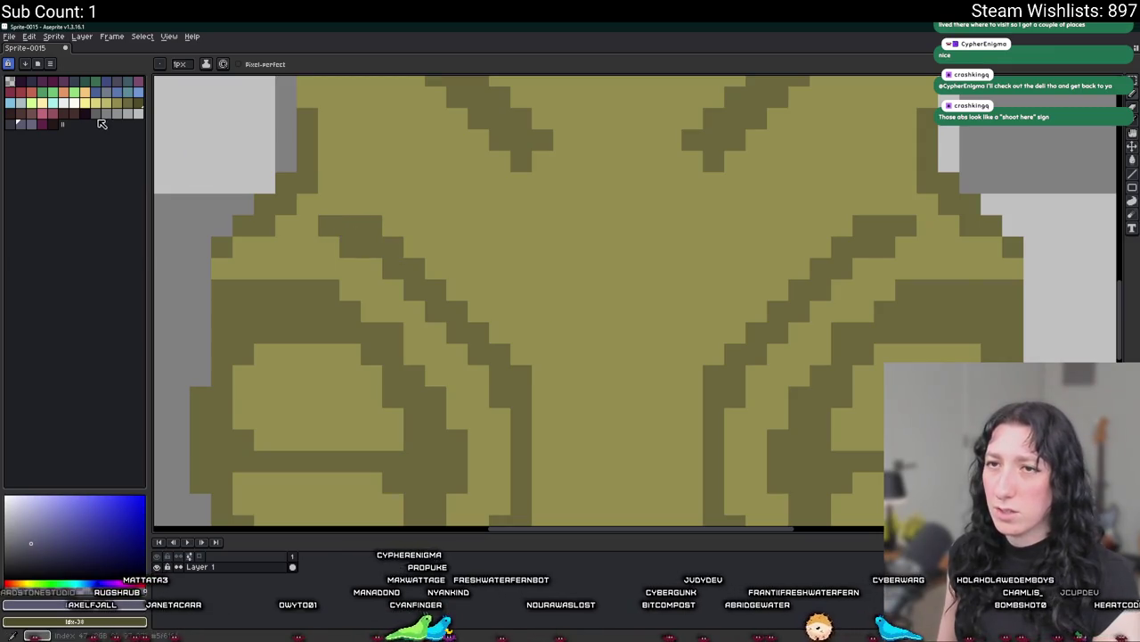
{"action": "left_click", "coordinate": [26, 126]}
{"action": "left_click", "coordinate": [330, 247]}
{"action": "scroll", "coordinate": [470, 330], "scroll_direction": "down", "scroll_amount": 1}
{"action": "scroll", "coordinate": [471, 330], "scroll_direction": "down", "scroll_amount": 2}
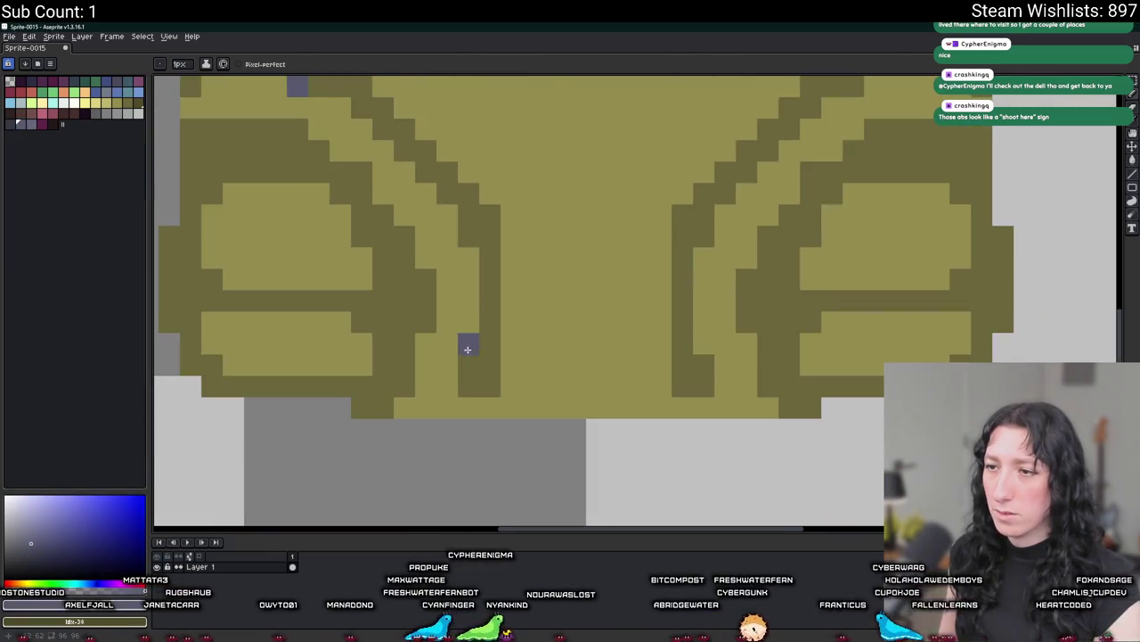
{"action": "scroll", "coordinate": [445, 374], "scroll_direction": "down", "scroll_amount": 3}
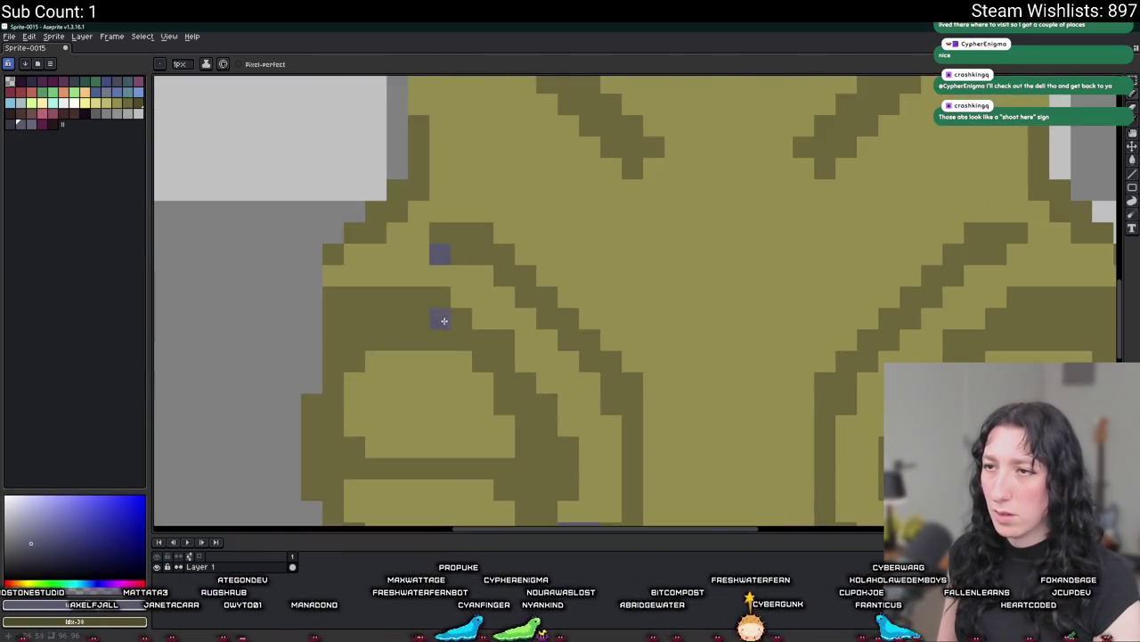
{"action": "left_click_drag", "start_coordinate": [448, 278], "coordinate": [561, 471]}
{"action": "key", "text": "g"}
{"action": "scroll", "coordinate": [519, 333], "scroll_direction": "down", "scroll_amount": 4}
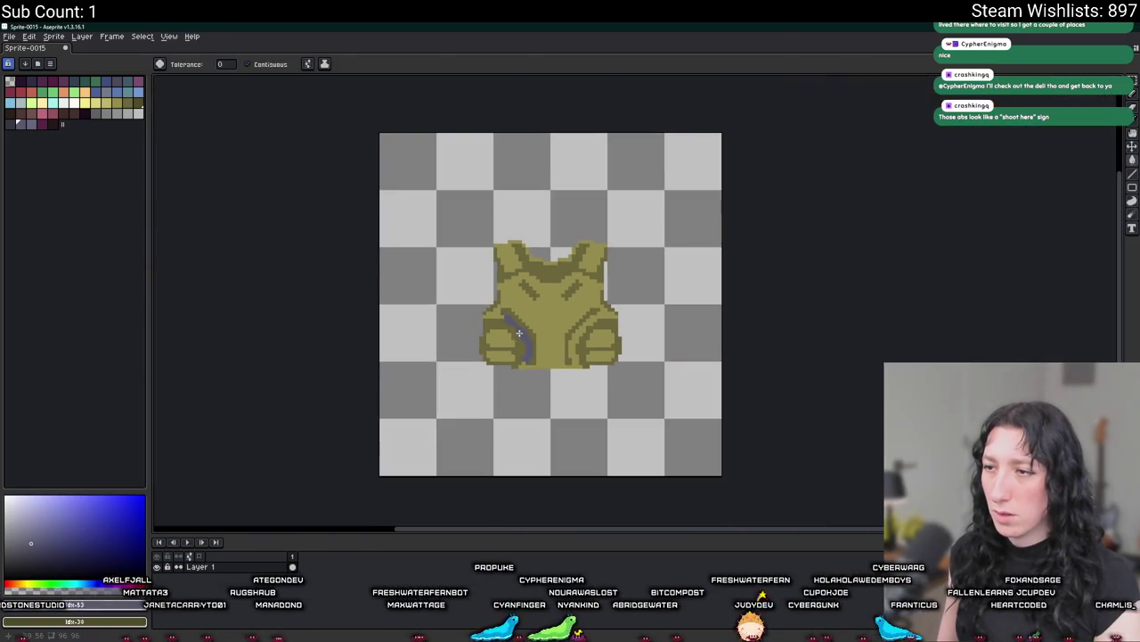
{"action": "left_click_drag", "start_coordinate": [567, 355], "coordinate": [340, 282]}
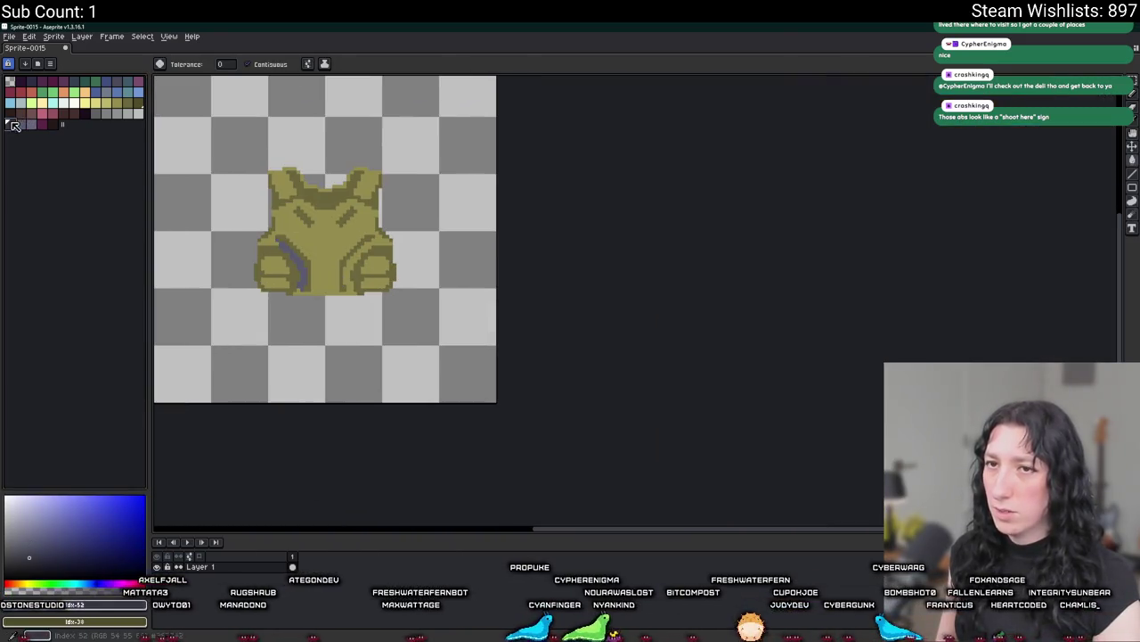
{"action": "left_click", "coordinate": [325, 267]}
{"action": "scroll", "coordinate": [361, 300], "scroll_direction": "down", "scroll_amount": 1}
{"action": "scroll", "coordinate": [361, 300], "scroll_direction": "up", "scroll_amount": 6}
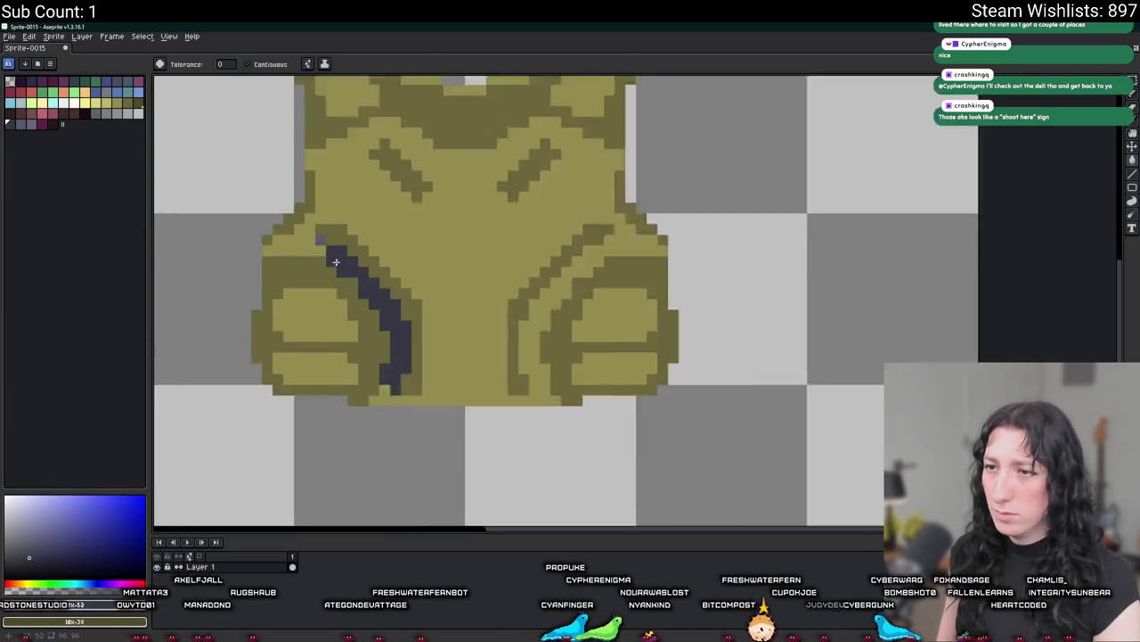
{"action": "scroll", "coordinate": [392, 321], "scroll_direction": "down", "scroll_amount": 4}
{"action": "scroll", "coordinate": [401, 330], "scroll_direction": "down", "scroll_amount": 2}
{"action": "scroll", "coordinate": [400, 330], "scroll_direction": "down", "scroll_amount": 1}
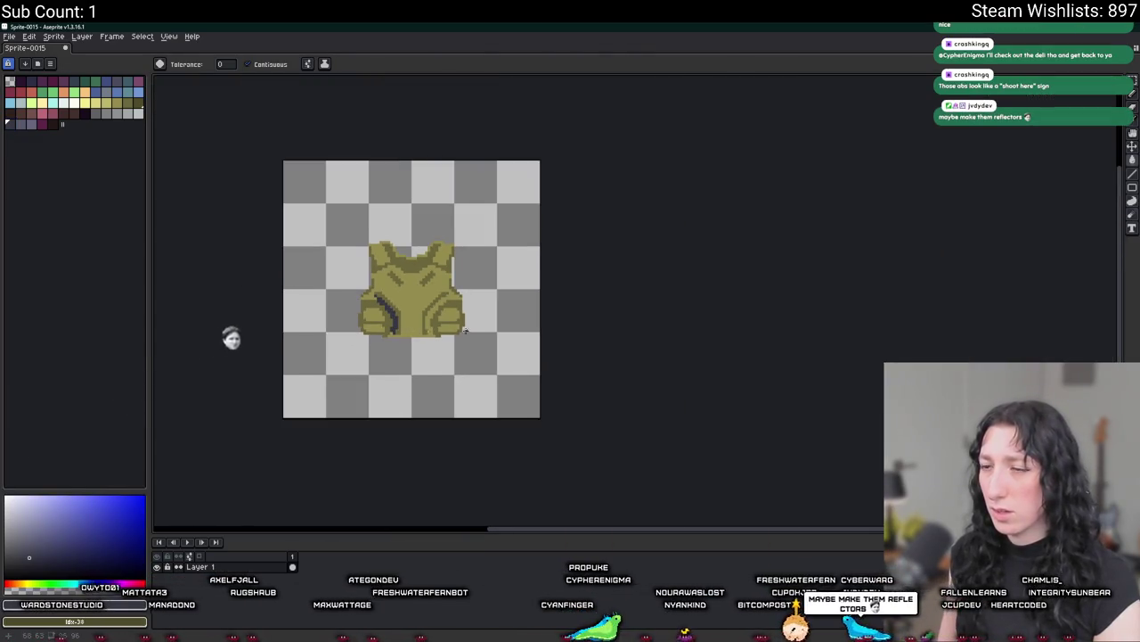
{"action": "scroll", "coordinate": [339, 331], "scroll_direction": "down", "scroll_amount": 1}
{"action": "key", "text": "v"}
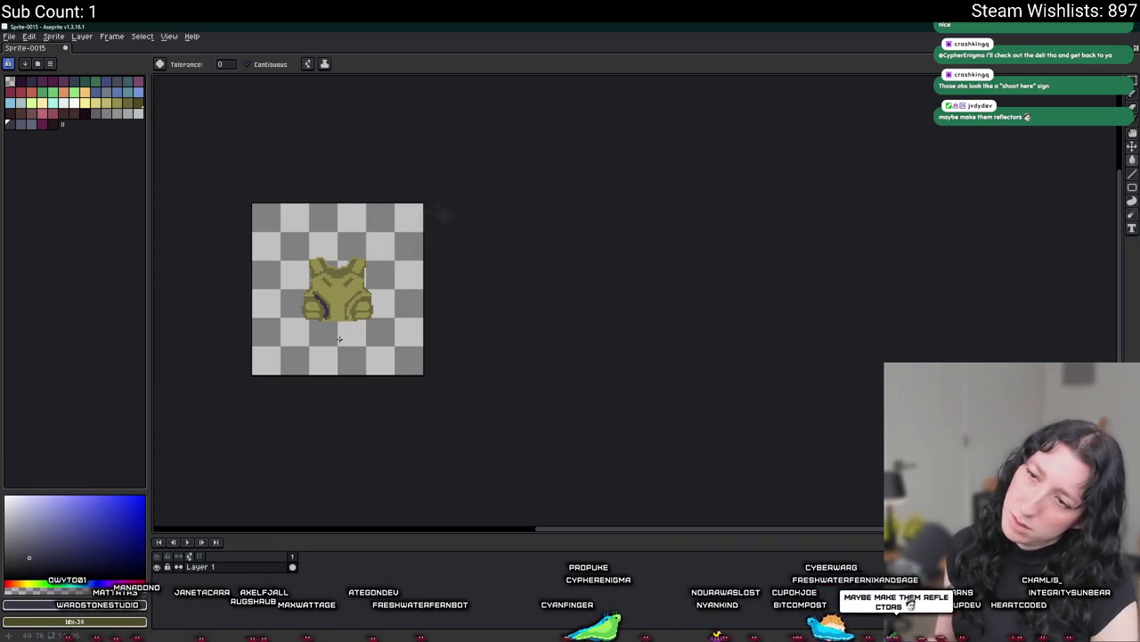
{"action": "scroll", "coordinate": [330, 321], "scroll_direction": "up", "scroll_amount": 3}
{"action": "scroll", "coordinate": [303, 306], "scroll_direction": "up", "scroll_amount": 2}
{"action": "key", "text": "ctrl+z"}
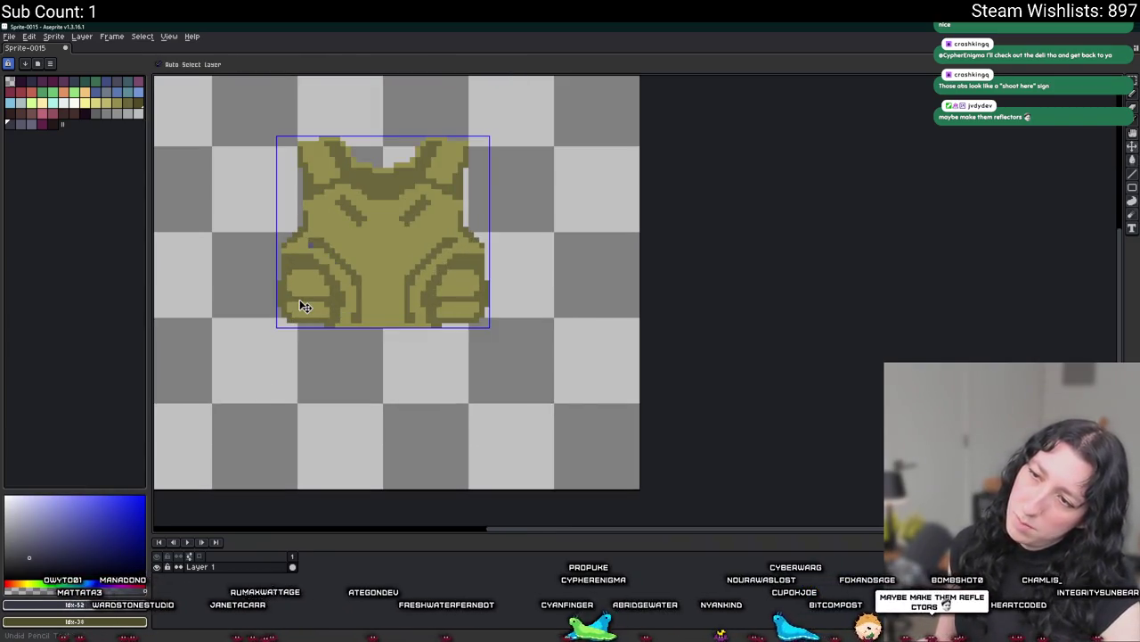
{"action": "key", "text": "g"}
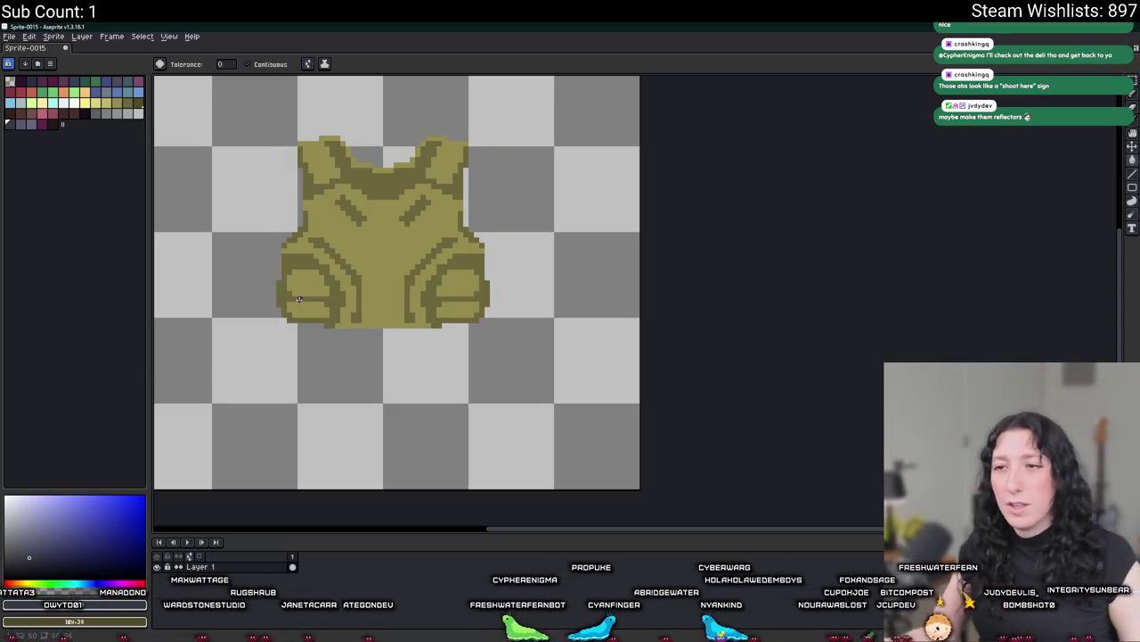
Sample the vest's olive colour and draw a dark vertical line on the lower front.
{"action": "key", "text": "i"}
{"action": "scroll", "coordinate": [312, 294], "scroll_direction": "up", "scroll_amount": 2}
{"action": "scroll", "coordinate": [316, 290], "scroll_direction": "down", "scroll_amount": 2}
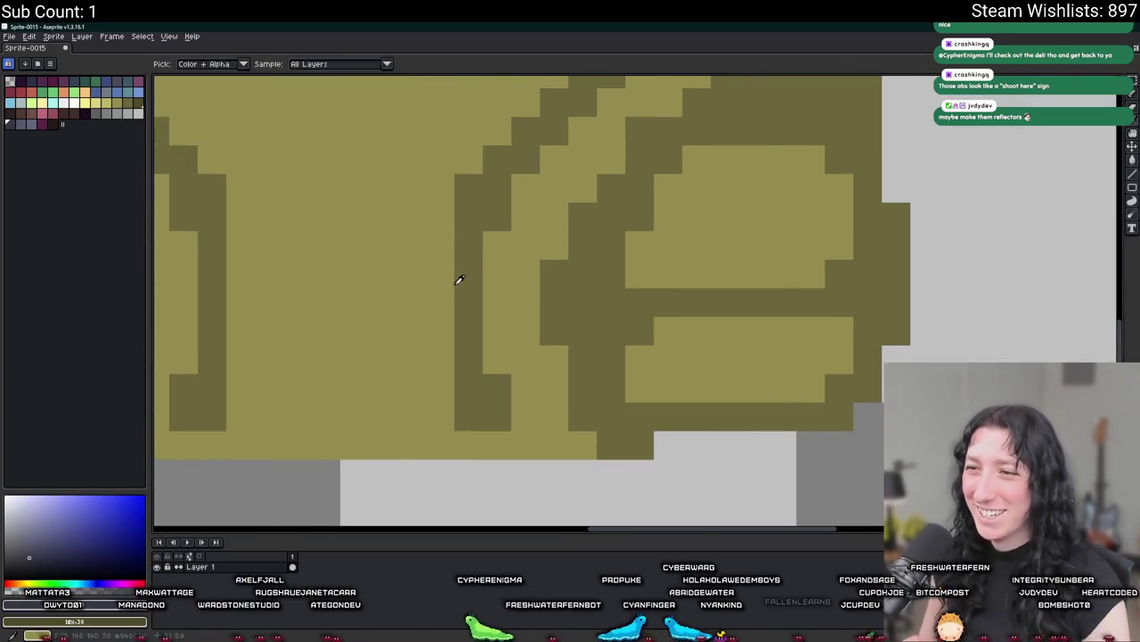
{"action": "left_click", "coordinate": [458, 277]}
{"action": "key", "text": "b"}
{"action": "left_click_drag", "start_coordinate": [489, 258], "coordinate": [489, 365]}
{"action": "scroll", "coordinate": [463, 304], "scroll_direction": "down", "scroll_amount": 1}
{"action": "scroll", "coordinate": [463, 305], "scroll_direction": "down", "scroll_amount": 1}
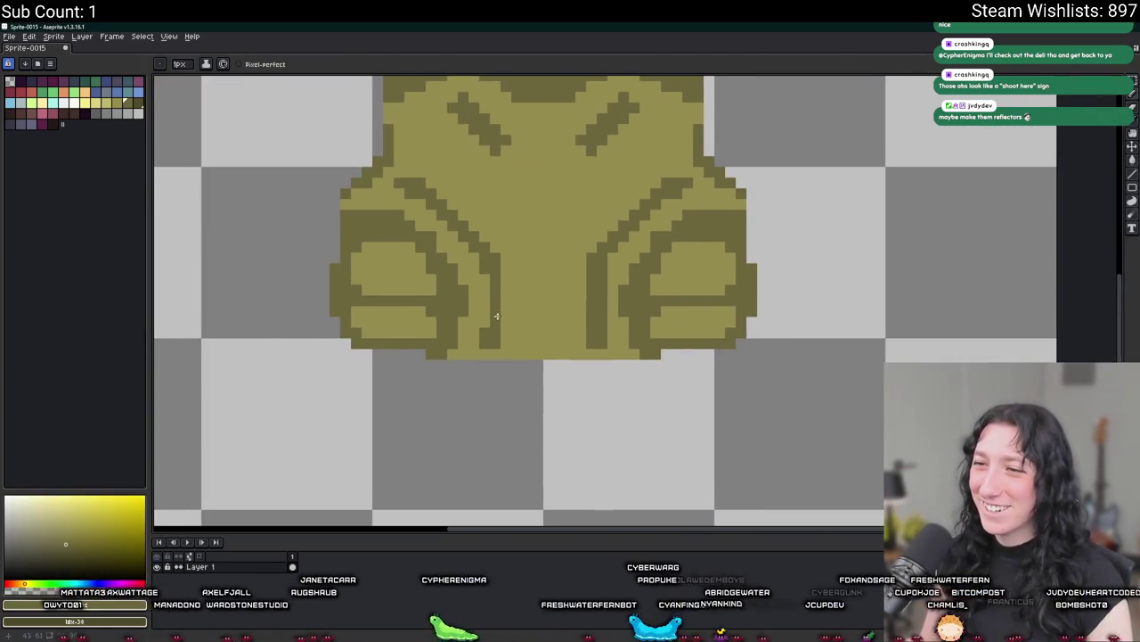
{"action": "scroll", "coordinate": [482, 308], "scroll_direction": "down", "scroll_amount": 1}
{"action": "scroll", "coordinate": [482, 308], "scroll_direction": "down", "scroll_amount": 1}
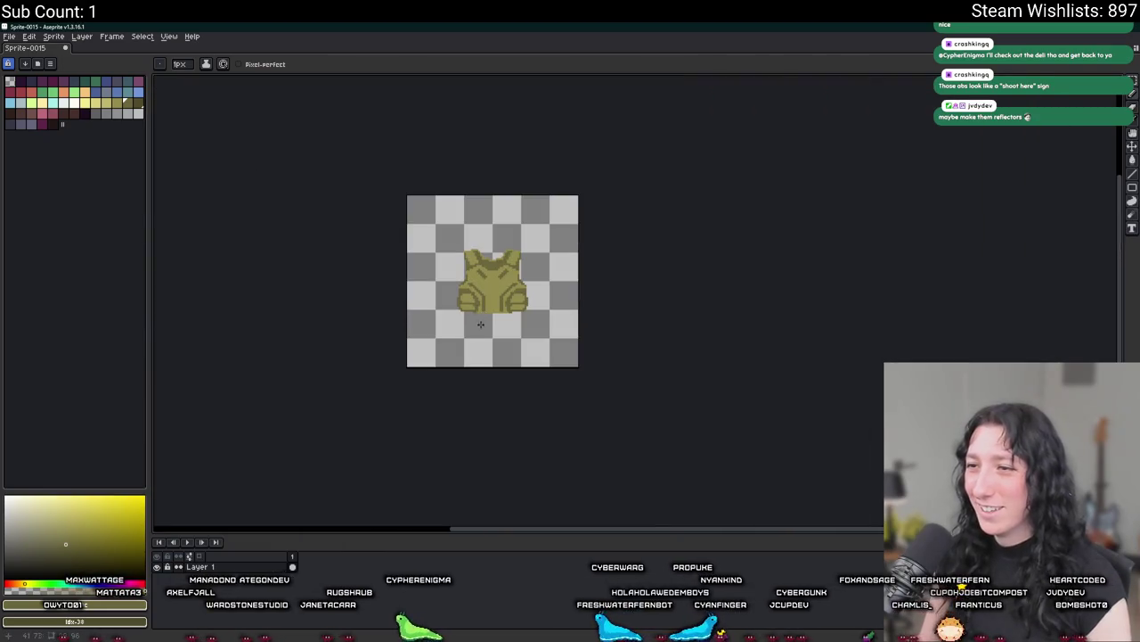
{"action": "scroll", "coordinate": [478, 330], "scroll_direction": "up", "scroll_amount": 1}
{"action": "key", "text": "ctrl"}
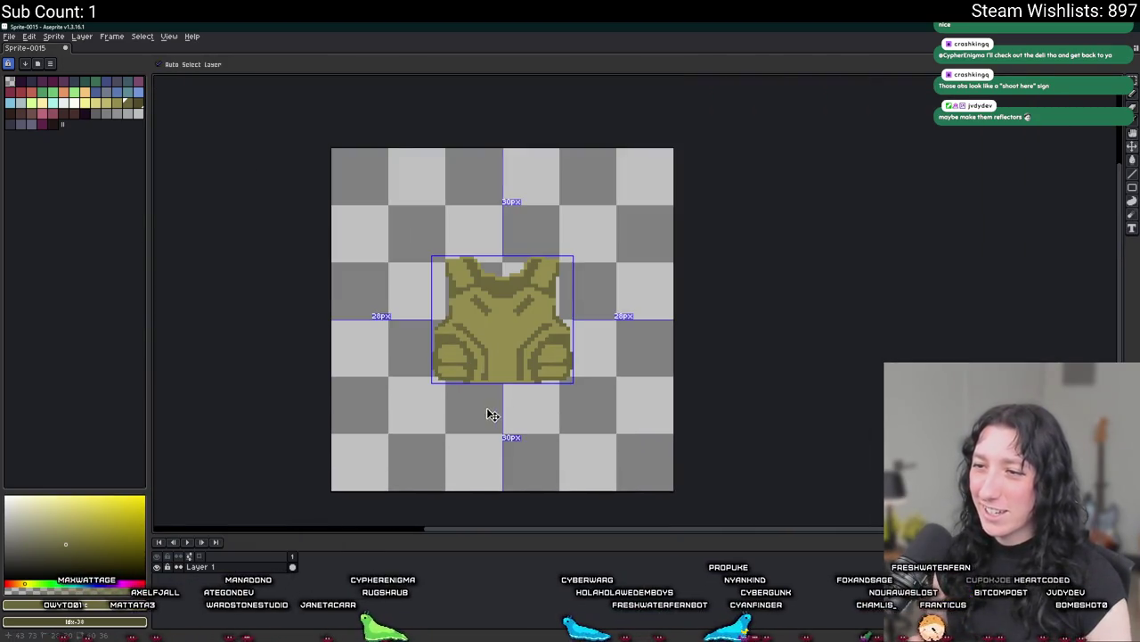
{"action": "scroll", "coordinate": [515, 379], "scroll_direction": "up", "scroll_amount": 3}
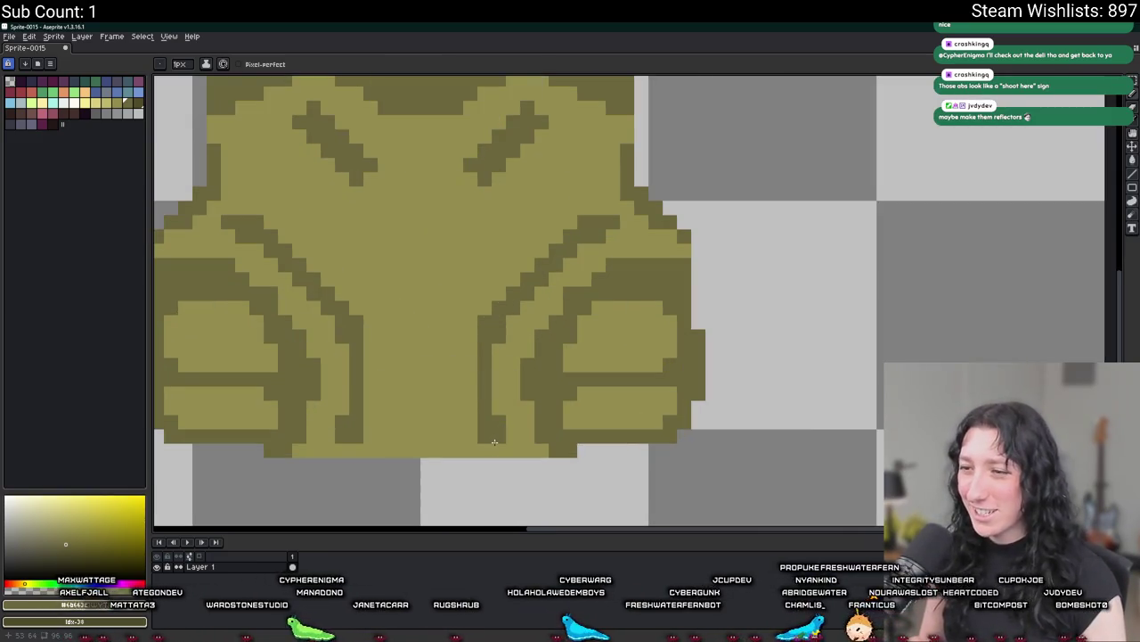
Delete a 12×2-pixel strip from the vest's bottom edge.
{"action": "key", "text": "m"}
{"action": "left_click_drag", "start_coordinate": [501, 443], "coordinate": [339, 415]}
{"action": "key", "text": "Delete"}
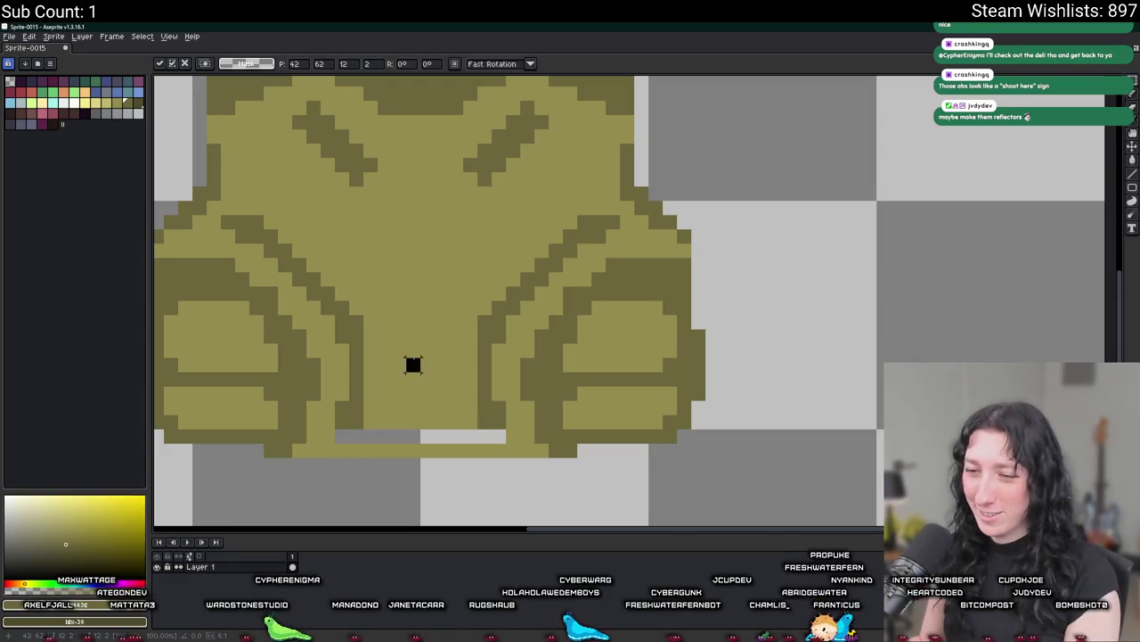
{"action": "scroll", "coordinate": [419, 351], "scroll_direction": "up", "scroll_amount": 1}
{"action": "key", "text": "g"}
{"action": "scroll", "coordinate": [422, 473], "scroll_direction": "down", "scroll_amount": 3}
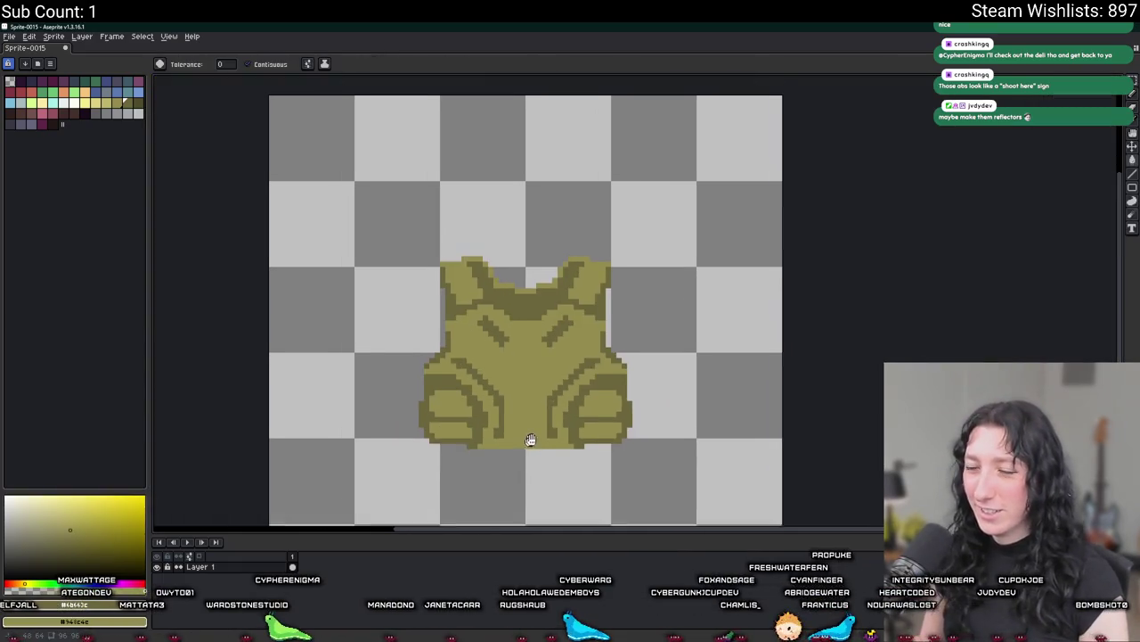
{"action": "key", "text": "v"}
{"action": "scroll", "coordinate": [530, 436], "scroll_direction": "up", "scroll_amount": 1}
Pencil a short dark olive vertical stroke on the lower vest between the side pockets.
{"action": "scroll", "coordinate": [535, 434], "scroll_direction": "up", "scroll_amount": 1}
{"action": "key", "text": "b"}
{"action": "scroll", "coordinate": [659, 434], "scroll_direction": "down", "scroll_amount": 1}
{"action": "scroll", "coordinate": [642, 437], "scroll_direction": "down", "scroll_amount": 2}
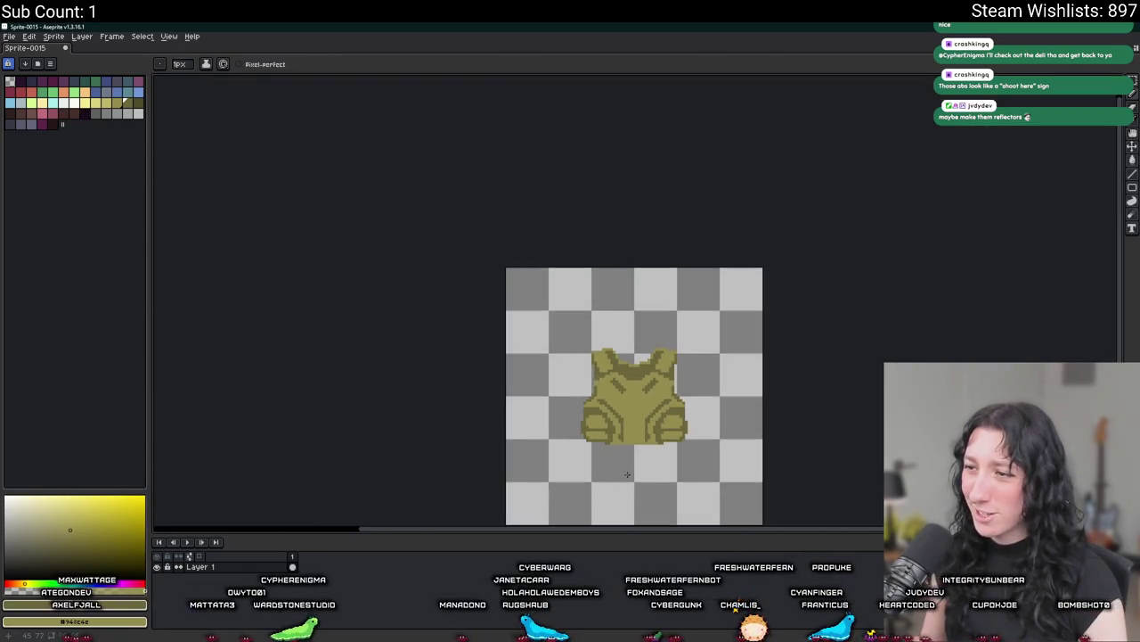
{"action": "scroll", "coordinate": [624, 440], "scroll_direction": "down", "scroll_amount": 1}
{"action": "scroll", "coordinate": [599, 443], "scroll_direction": "up", "scroll_amount": 1}
{"action": "scroll", "coordinate": [599, 443], "scroll_direction": "up", "scroll_amount": 2}
{"action": "scroll", "coordinate": [575, 414], "scroll_direction": "up", "scroll_amount": 1}
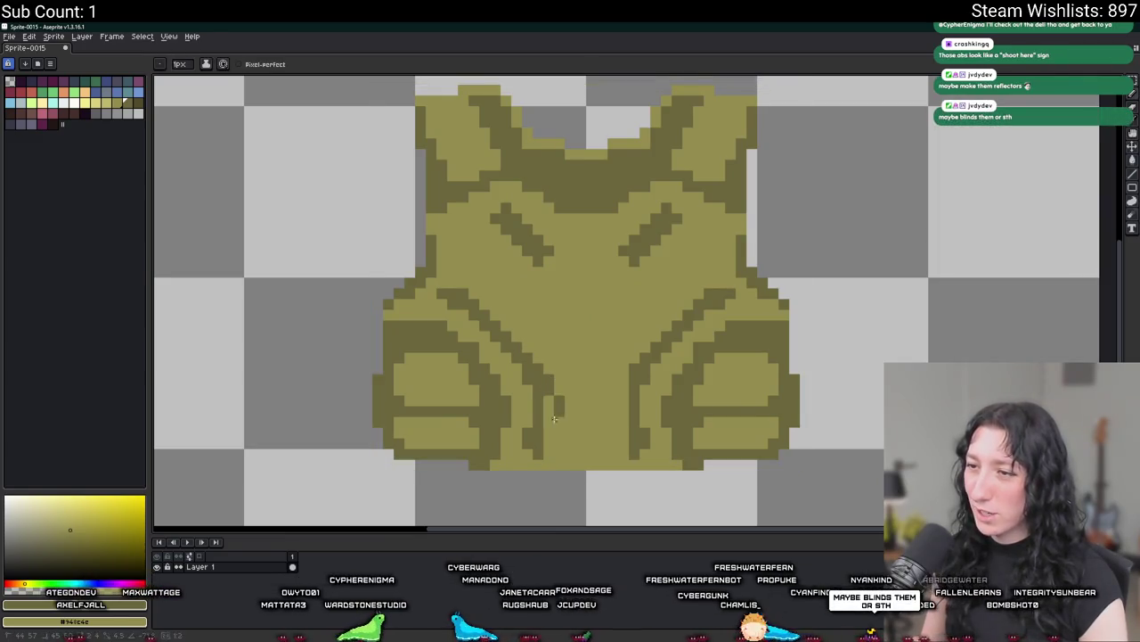
{"action": "left_click_drag", "start_coordinate": [626, 385], "coordinate": [627, 431]}
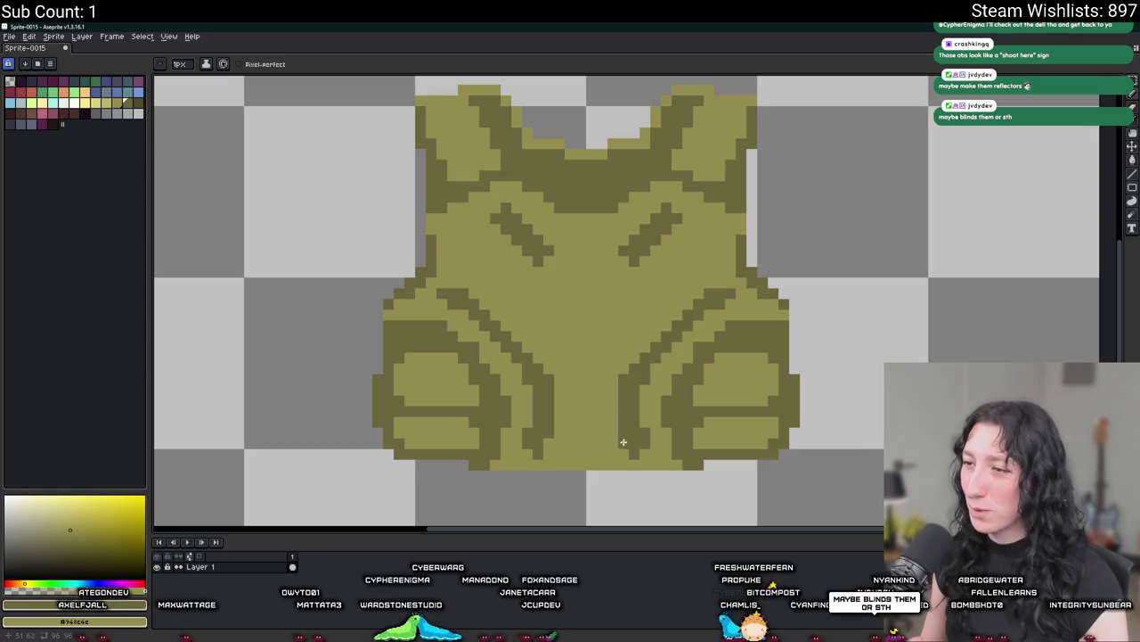
{"action": "scroll", "coordinate": [623, 441], "scroll_direction": "down", "scroll_amount": 1}
{"action": "scroll", "coordinate": [606, 446], "scroll_direction": "down", "scroll_amount": 2}
{"action": "scroll", "coordinate": [593, 449], "scroll_direction": "down", "scroll_amount": 1}
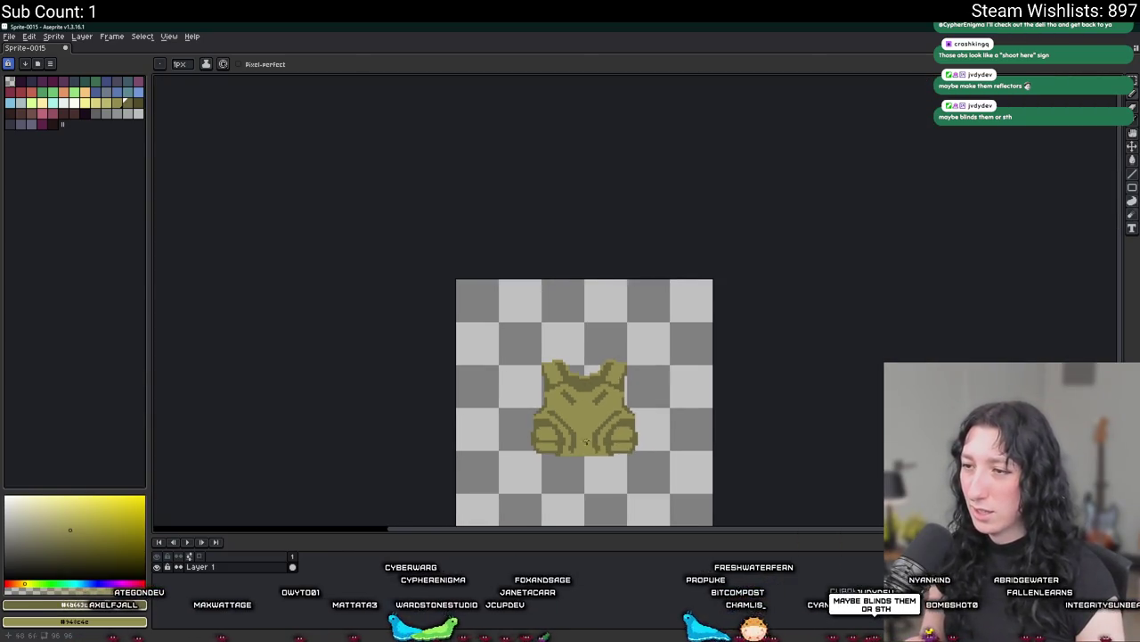
{"action": "scroll", "coordinate": [481, 330], "scroll_direction": "up", "scroll_amount": 3}
{"action": "scroll", "coordinate": [481, 329], "scroll_direction": "down", "scroll_amount": 1}
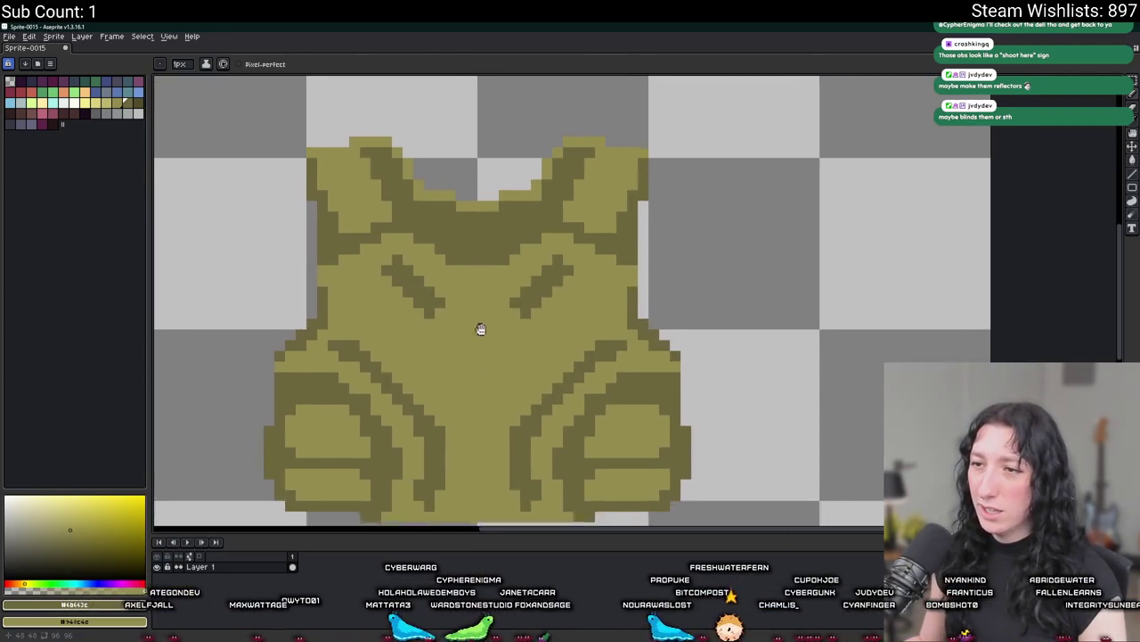
{"action": "scroll", "coordinate": [481, 330], "scroll_direction": "down", "scroll_amount": 1}
{"action": "scroll", "coordinate": [448, 170], "scroll_direction": "up", "scroll_amount": 1}
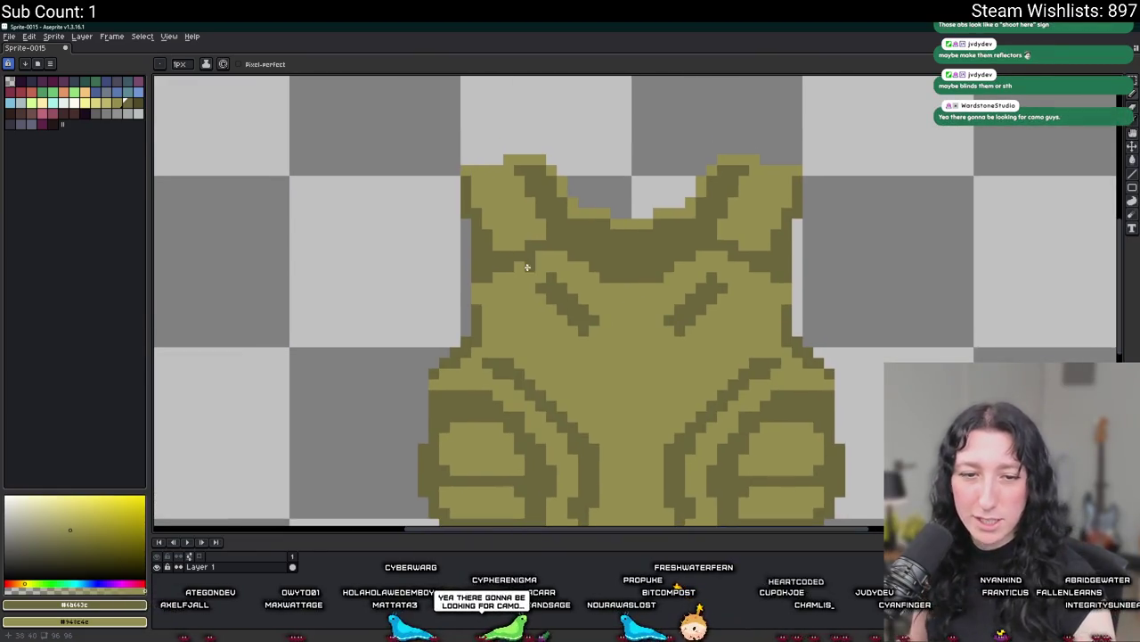
{"action": "scroll", "coordinate": [527, 266], "scroll_direction": "down", "scroll_amount": 1}
{"action": "scroll", "coordinate": [504, 132], "scroll_direction": "up", "scroll_amount": 1}
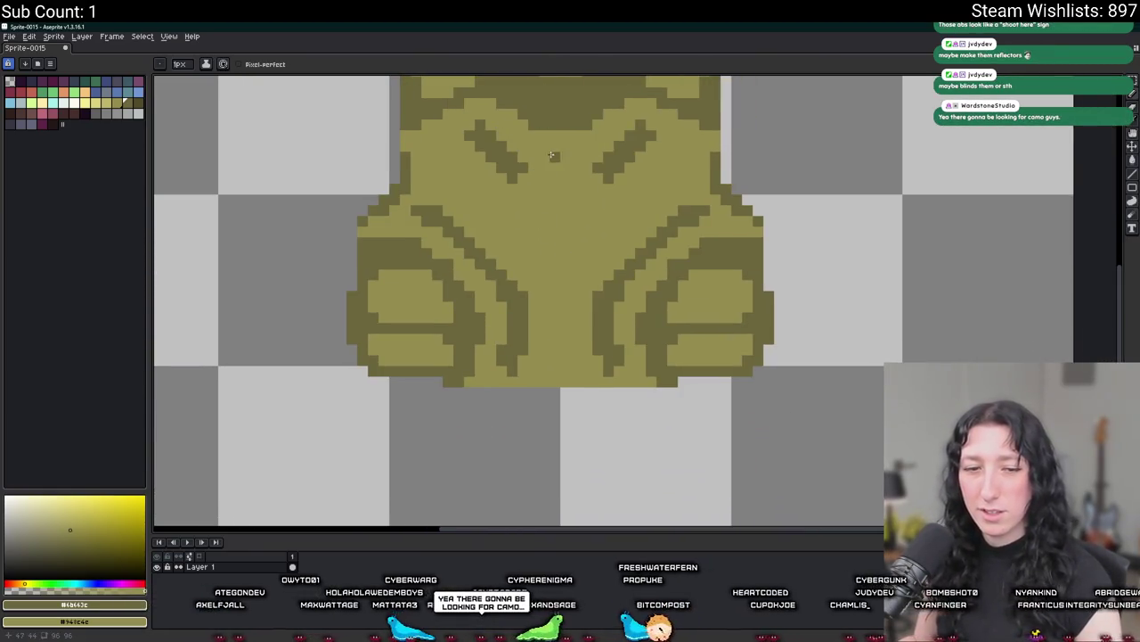
{"action": "scroll", "coordinate": [552, 374], "scroll_direction": "down", "scroll_amount": 1}
{"action": "scroll", "coordinate": [545, 267], "scroll_direction": "up", "scroll_amount": 1}
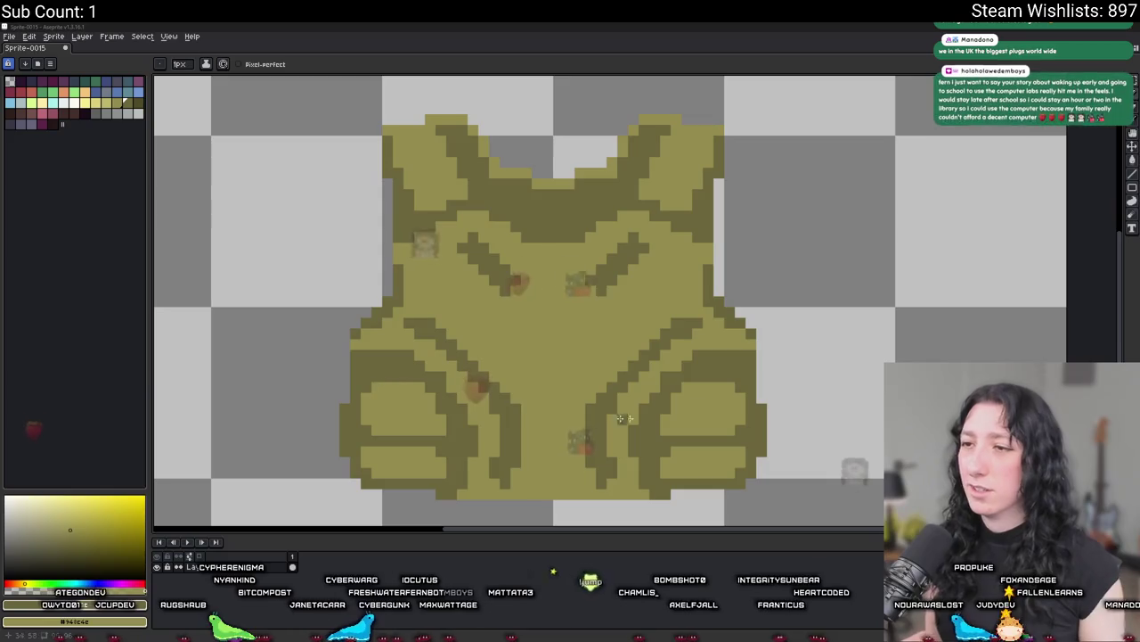
{"action": "scroll", "coordinate": [419, 287], "scroll_direction": "up", "scroll_amount": 2}
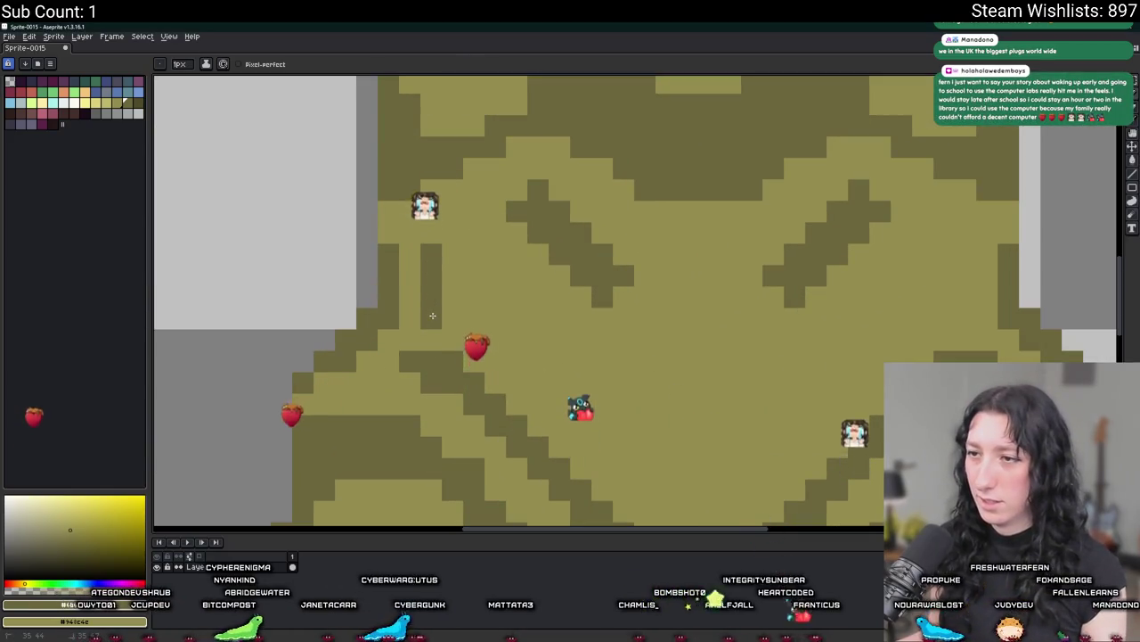
{"action": "scroll", "coordinate": [430, 295], "scroll_direction": "down", "scroll_amount": 3}
{"action": "scroll", "coordinate": [443, 326], "scroll_direction": "down", "scroll_amount": 2}
{"action": "scroll", "coordinate": [443, 326], "scroll_direction": "up", "scroll_amount": 5}
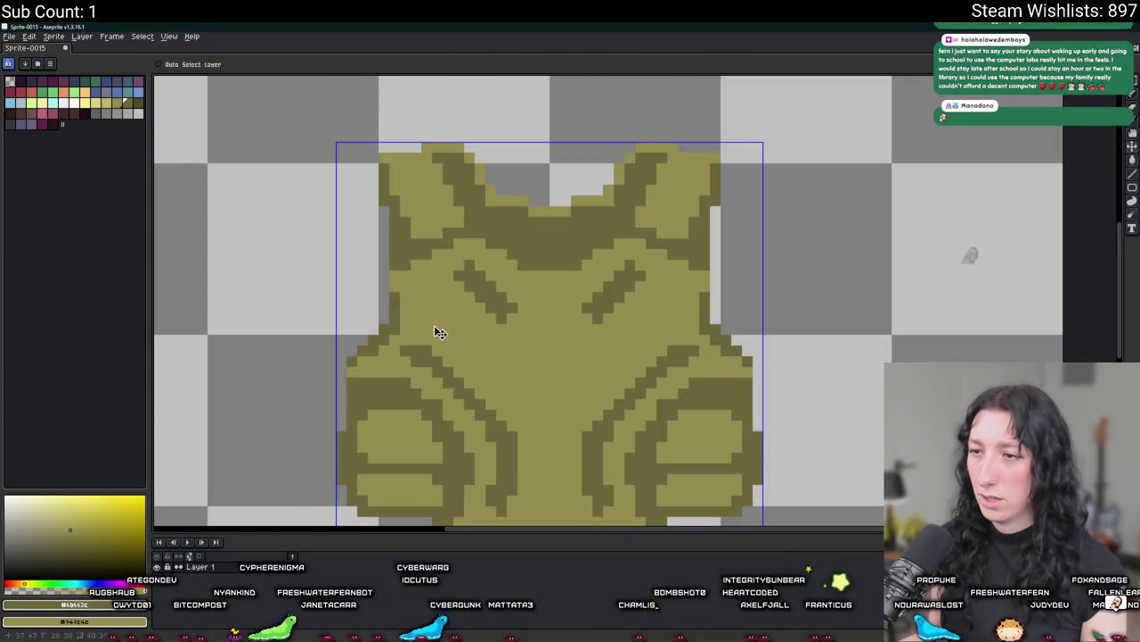
{"action": "scroll", "coordinate": [429, 329], "scroll_direction": "down", "scroll_amount": 5}
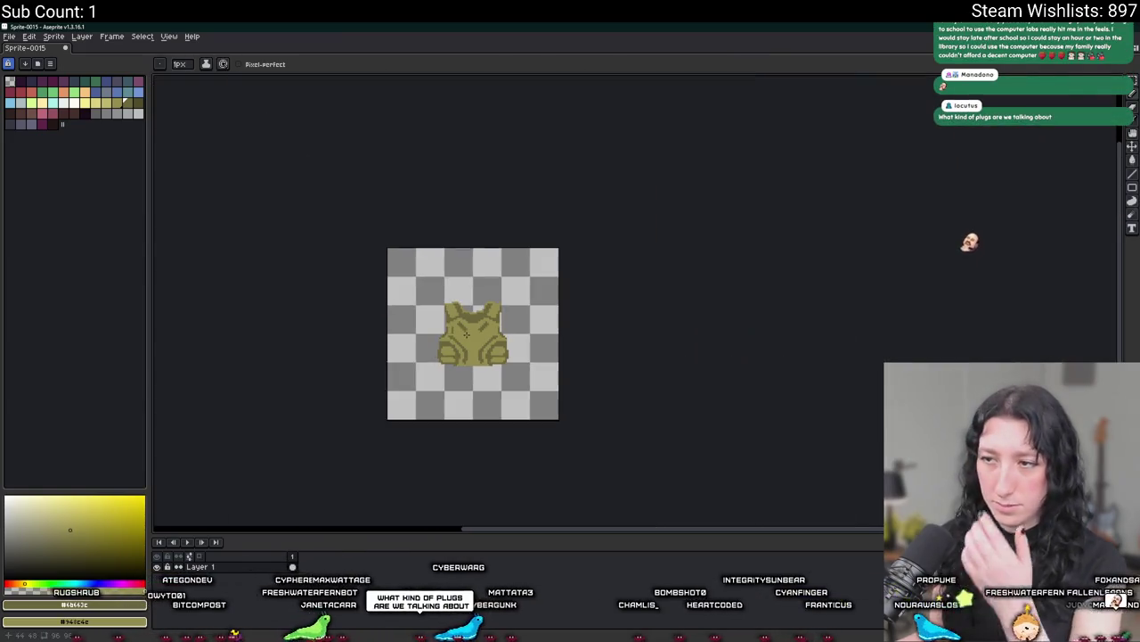
{"action": "scroll", "coordinate": [475, 333], "scroll_direction": "up", "scroll_amount": 5}
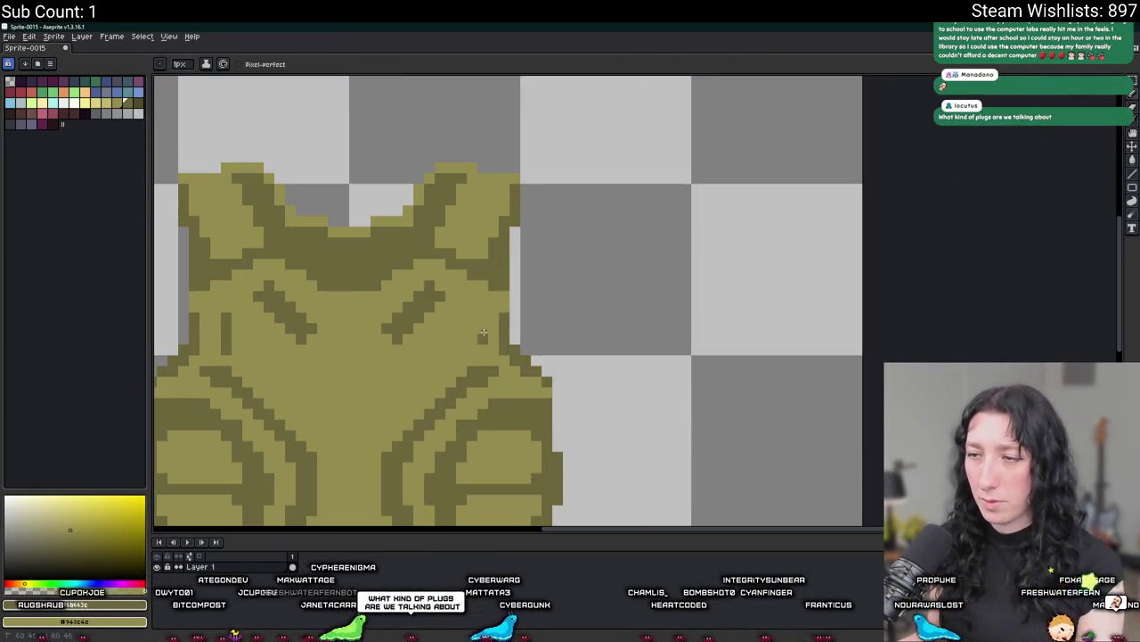
{"action": "scroll", "coordinate": [484, 323], "scroll_direction": "down", "scroll_amount": 5}
{"action": "scroll", "coordinate": [482, 329], "scroll_direction": "up", "scroll_amount": 5}
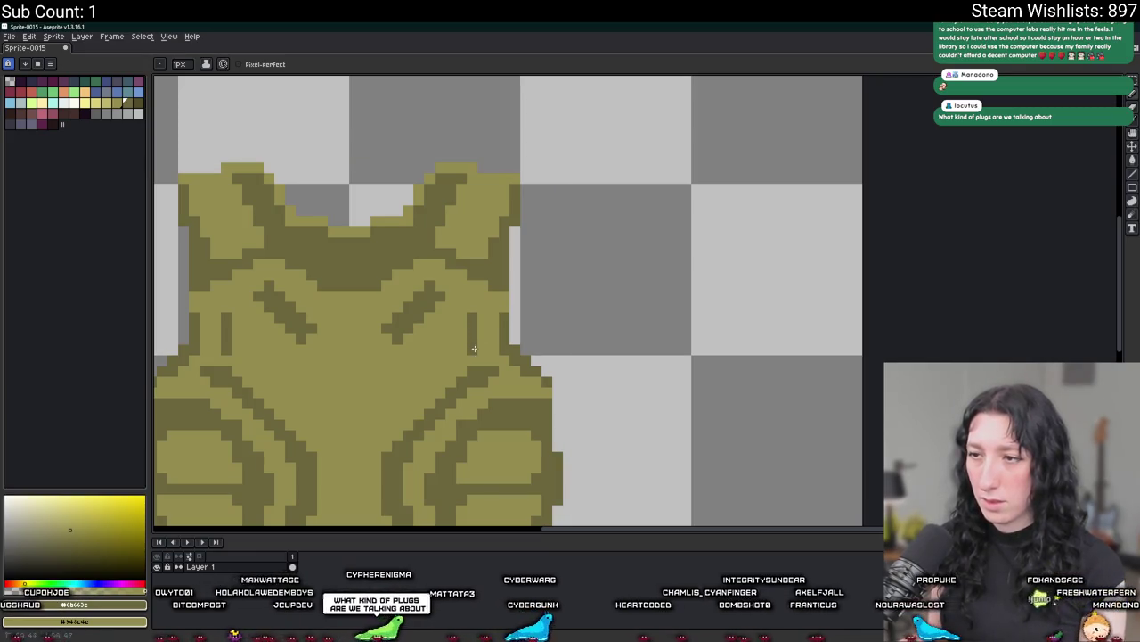
{"action": "scroll", "coordinate": [534, 348], "scroll_direction": "left", "scroll_amount": 3}
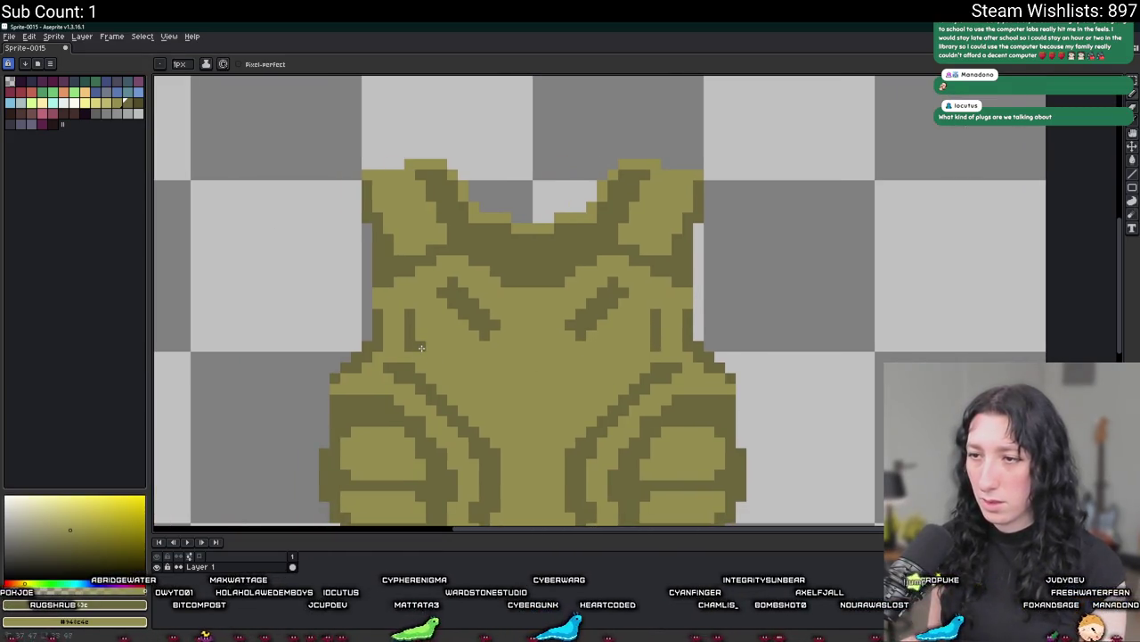
{"action": "scroll", "coordinate": [645, 345], "scroll_direction": "down", "scroll_amount": 2}
{"action": "scroll", "coordinate": [633, 357], "scroll_direction": "down", "scroll_amount": 1}
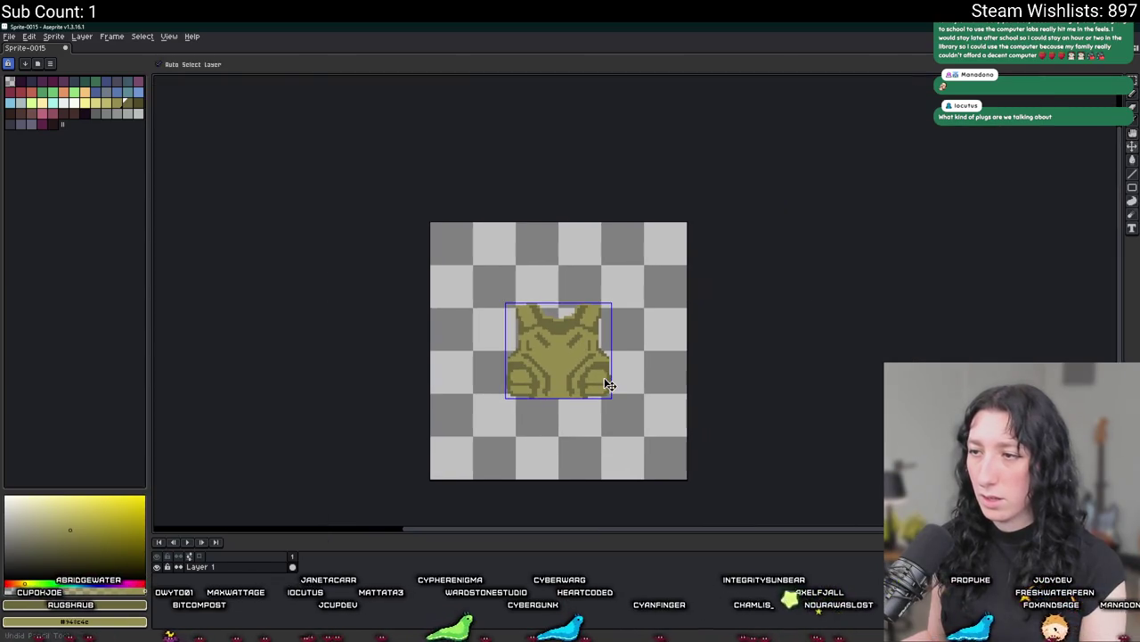
{"action": "scroll", "coordinate": [605, 378], "scroll_direction": "down", "scroll_amount": 1}
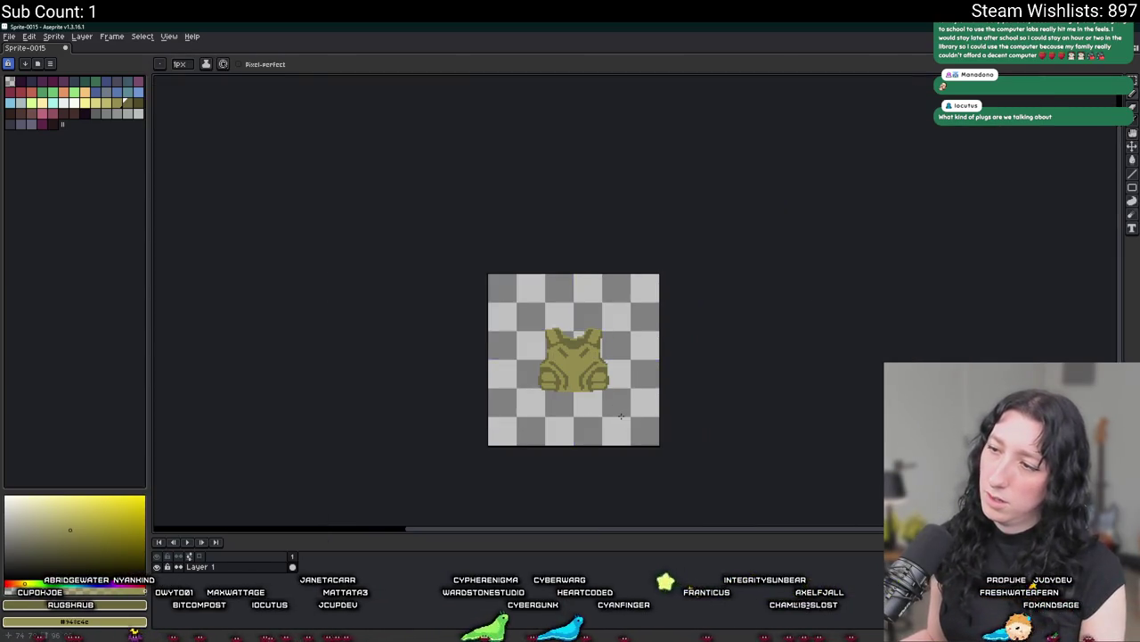
{"action": "scroll", "coordinate": [558, 352], "scroll_direction": "up", "scroll_amount": 1}
{"action": "scroll", "coordinate": [548, 320], "scroll_direction": "up", "scroll_amount": 2}
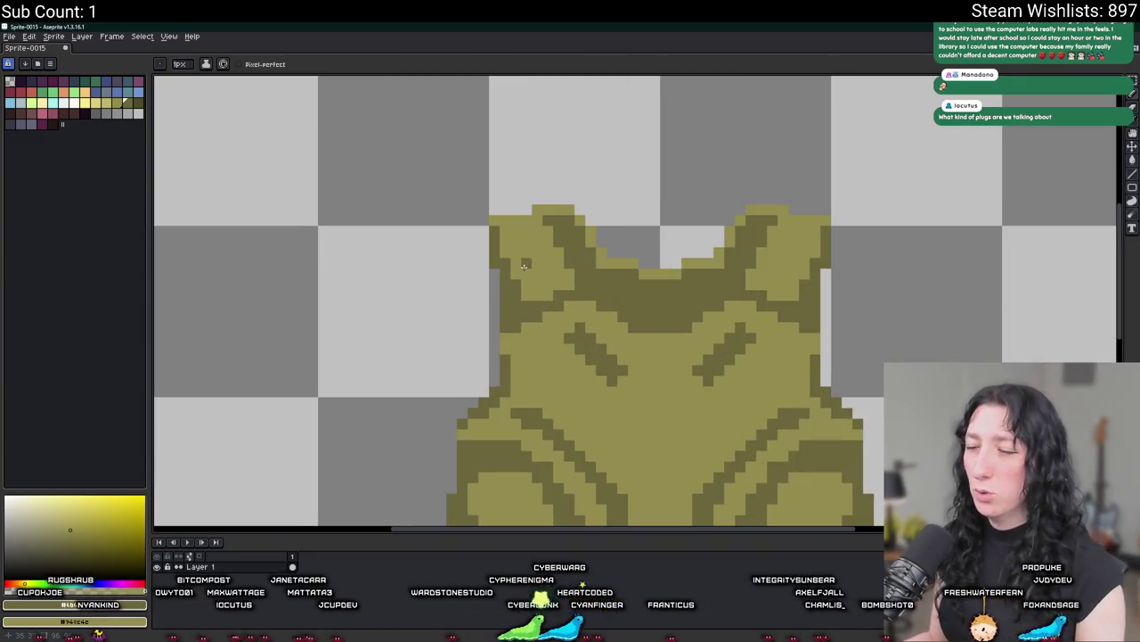
{"action": "scroll", "coordinate": [521, 223], "scroll_direction": "up", "scroll_amount": 1}
{"action": "scroll", "coordinate": [508, 190], "scroll_direction": "up", "scroll_amount": 1}
{"action": "left_click_drag", "start_coordinate": [531, 176], "coordinate": [508, 198]}
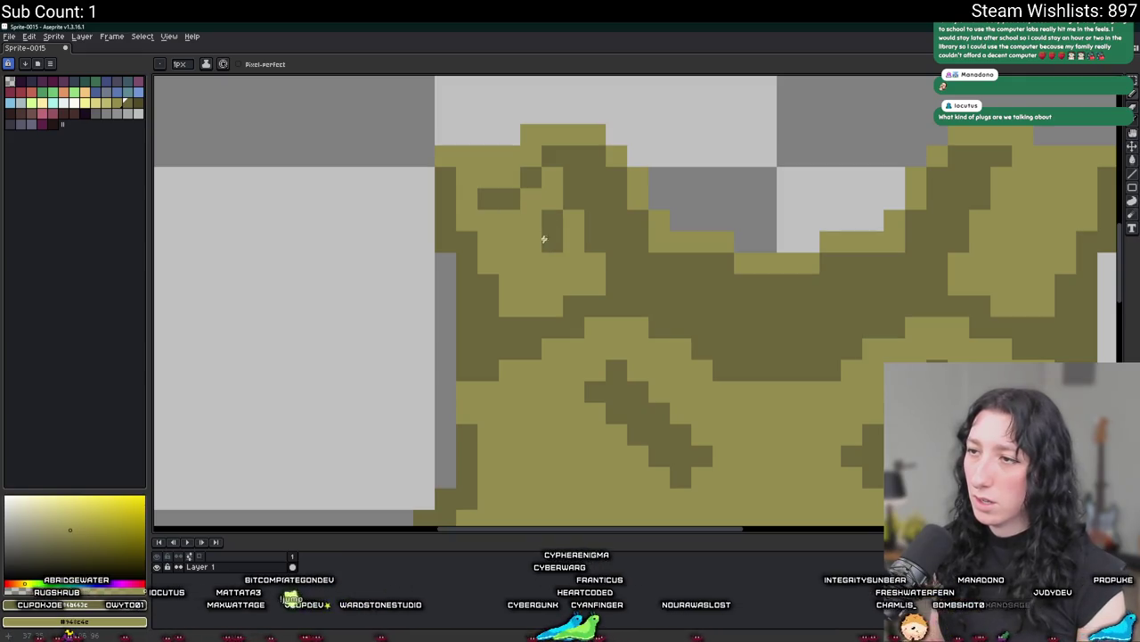
Draw a dark olive diagonal texture stroke across the vest's right shoulder pad.
{"action": "scroll", "coordinate": [508, 246], "scroll_direction": "down", "scroll_amount": 3}
{"action": "scroll", "coordinate": [558, 252], "scroll_direction": "up", "scroll_amount": 5}
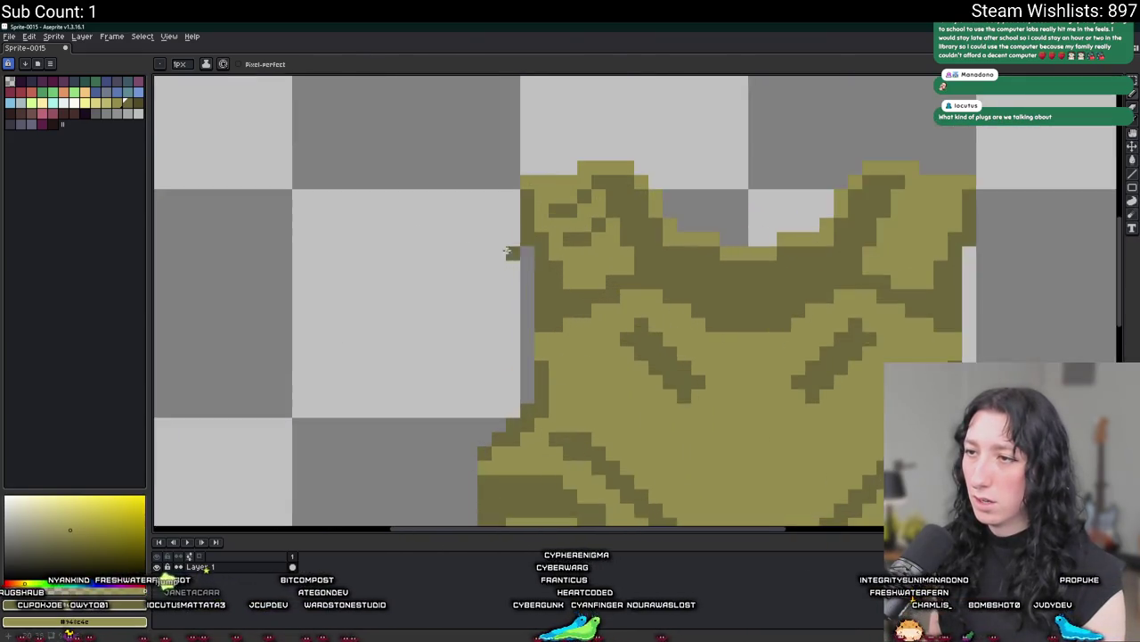
{"action": "scroll", "coordinate": [652, 249], "scroll_direction": "up", "scroll_amount": 2}
{"action": "scroll", "coordinate": [618, 277], "scroll_direction": "down", "scroll_amount": 3}
{"action": "scroll", "coordinate": [619, 277], "scroll_direction": "down", "scroll_amount": 2}
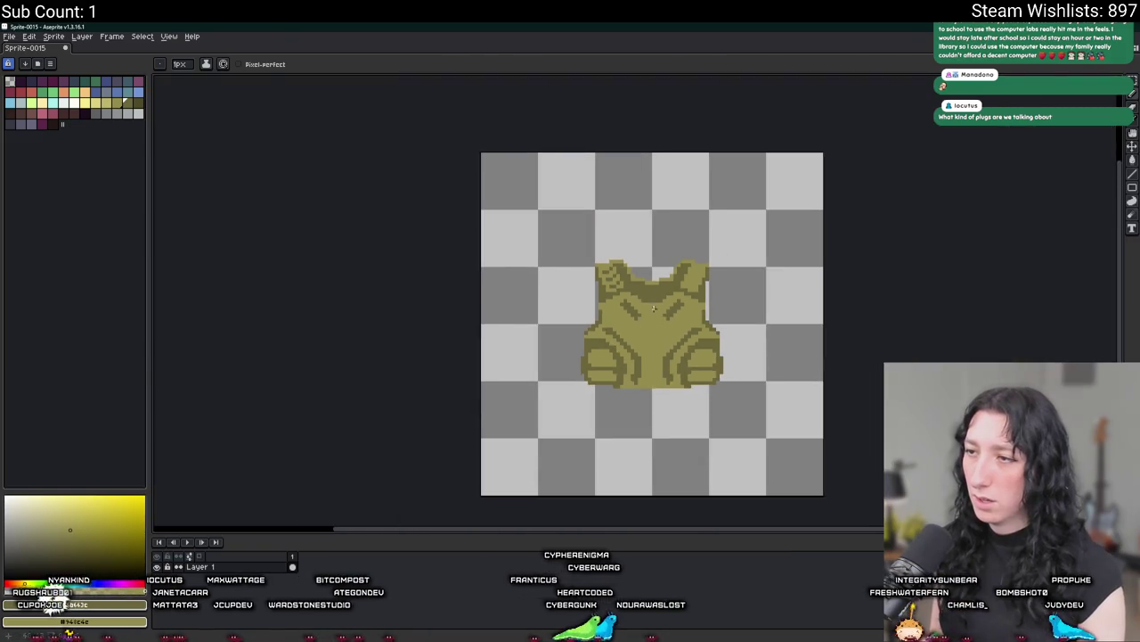
{"action": "scroll", "coordinate": [543, 264], "scroll_direction": "up", "scroll_amount": 1}
{"action": "scroll", "coordinate": [543, 264], "scroll_direction": "up", "scroll_amount": 3}
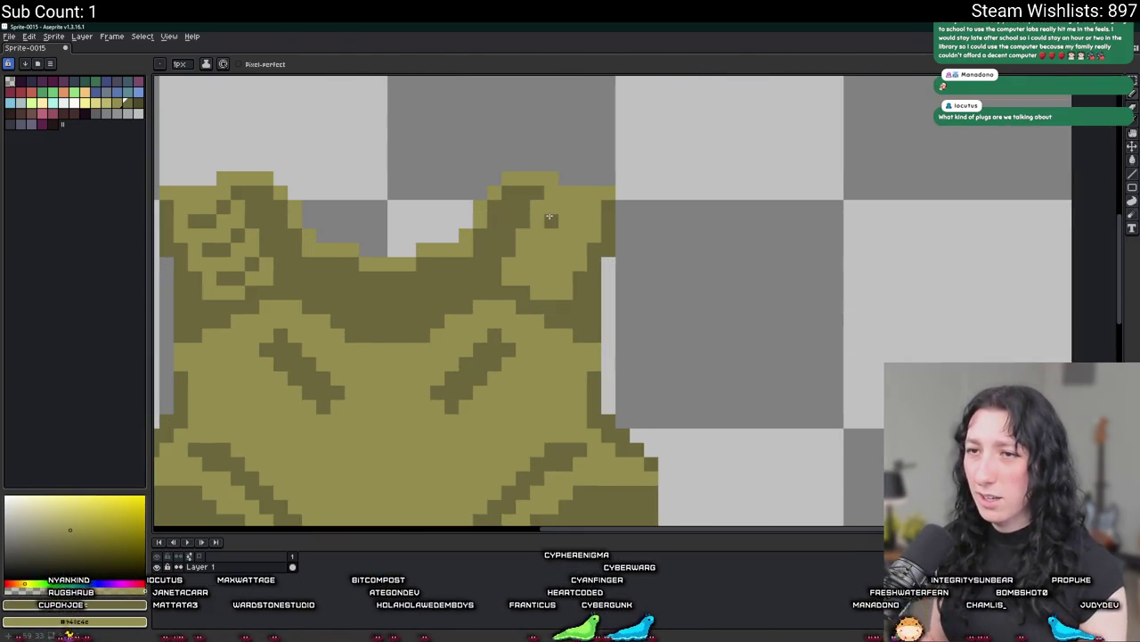
{"action": "left_click_drag", "start_coordinate": [579, 222], "coordinate": [546, 249]}
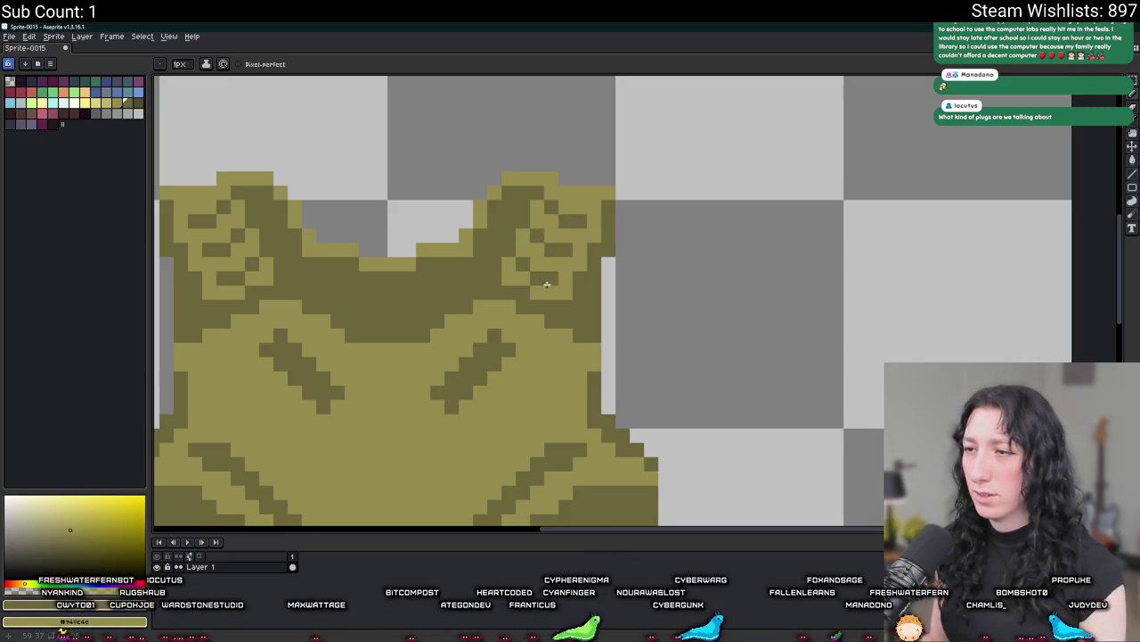
Zoom in and out to check the texture on both shoulder pads.
{"action": "scroll", "coordinate": [547, 285], "scroll_direction": "down", "scroll_amount": 3}
{"action": "scroll", "coordinate": [535, 294], "scroll_direction": "down", "scroll_amount": 1}
{"action": "scroll", "coordinate": [526, 303], "scroll_direction": "up", "scroll_amount": 1}
{"action": "scroll", "coordinate": [521, 309], "scroll_direction": "up", "scroll_amount": 1}
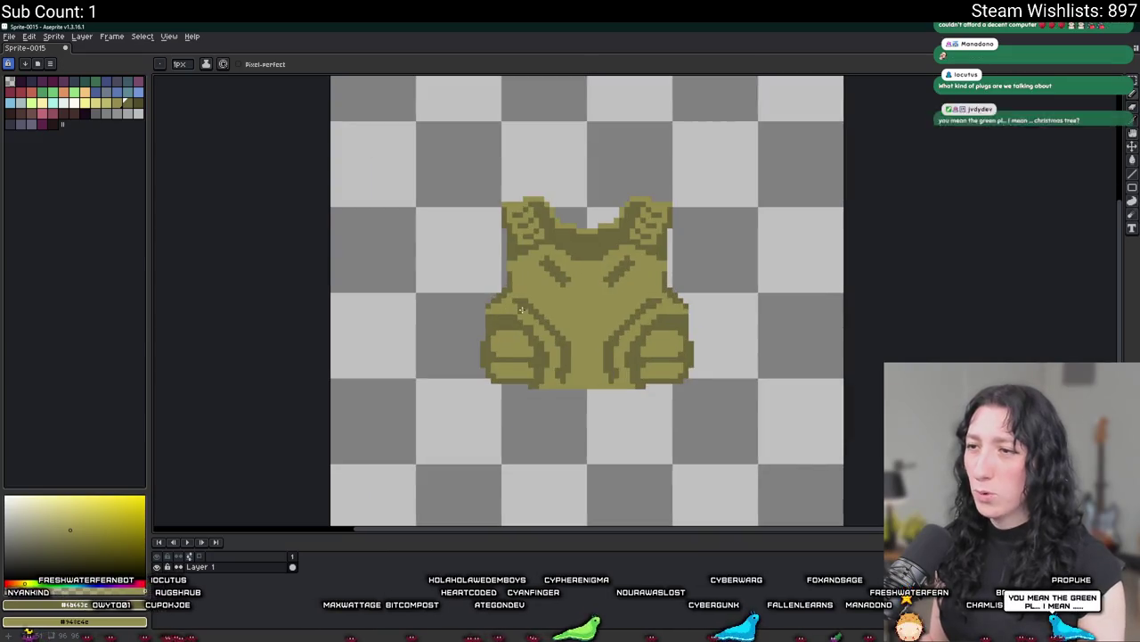
{"action": "scroll", "coordinate": [521, 310], "scroll_direction": "up", "scroll_amount": 1}
{"action": "scroll", "coordinate": [530, 252], "scroll_direction": "up", "scroll_amount": 1}
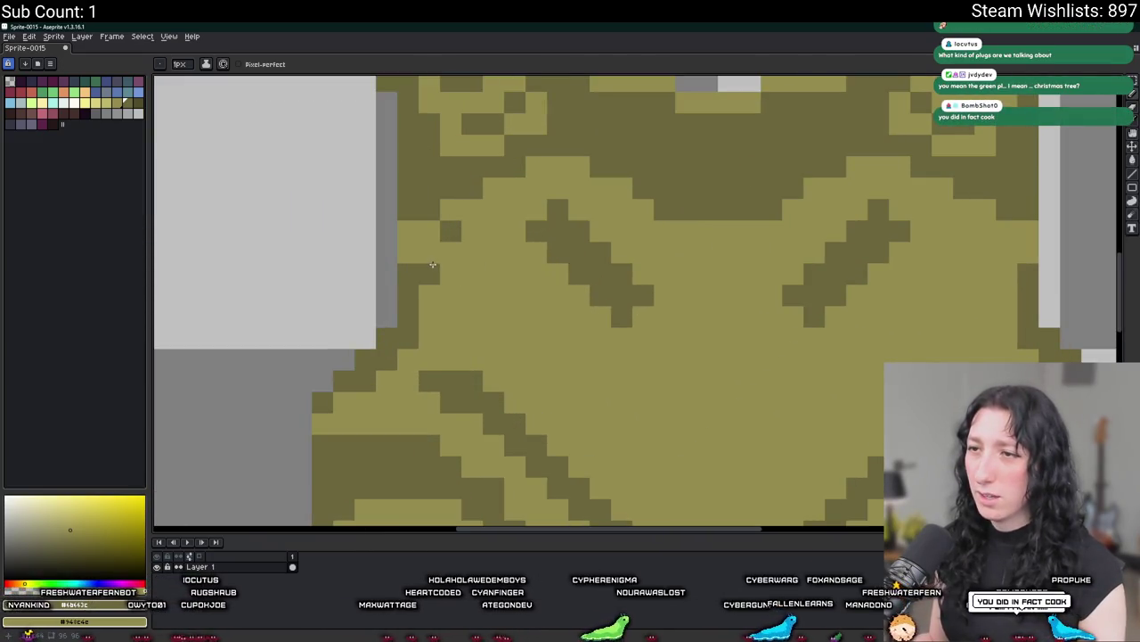
{"action": "scroll", "coordinate": [432, 265], "scroll_direction": "down", "scroll_amount": 2}
{"action": "scroll", "coordinate": [533, 298], "scroll_direction": "down", "scroll_amount": 1}
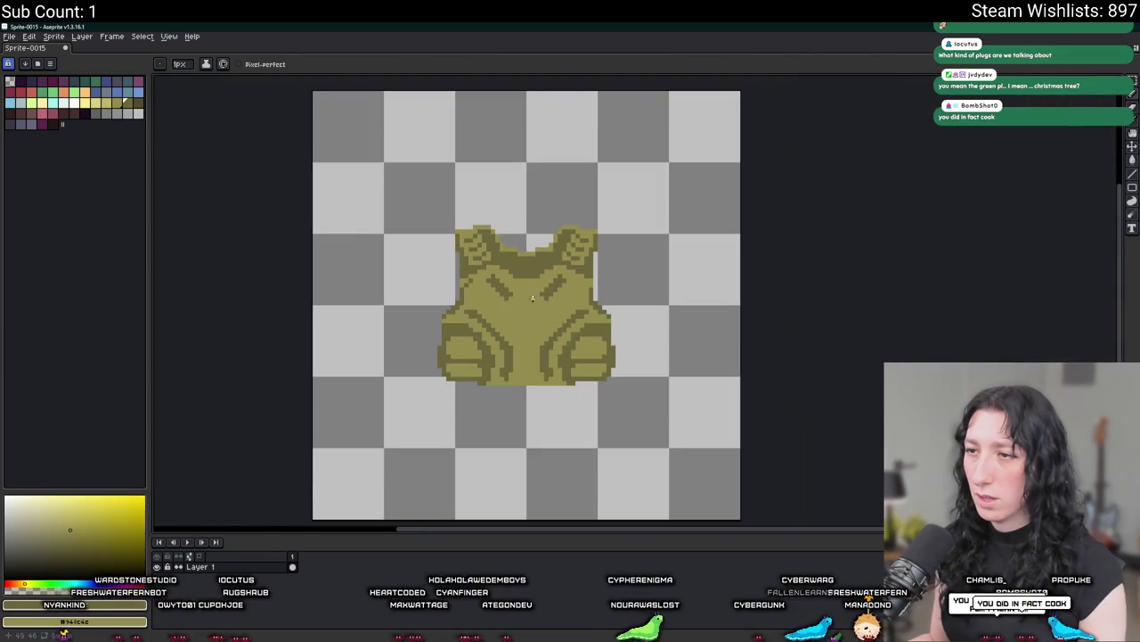
{"action": "scroll", "coordinate": [533, 299], "scroll_direction": "up", "scroll_amount": 3}
{"action": "scroll", "coordinate": [367, 274], "scroll_direction": "up", "scroll_amount": 2}
{"action": "scroll", "coordinate": [387, 243], "scroll_direction": "down", "scroll_amount": 3}
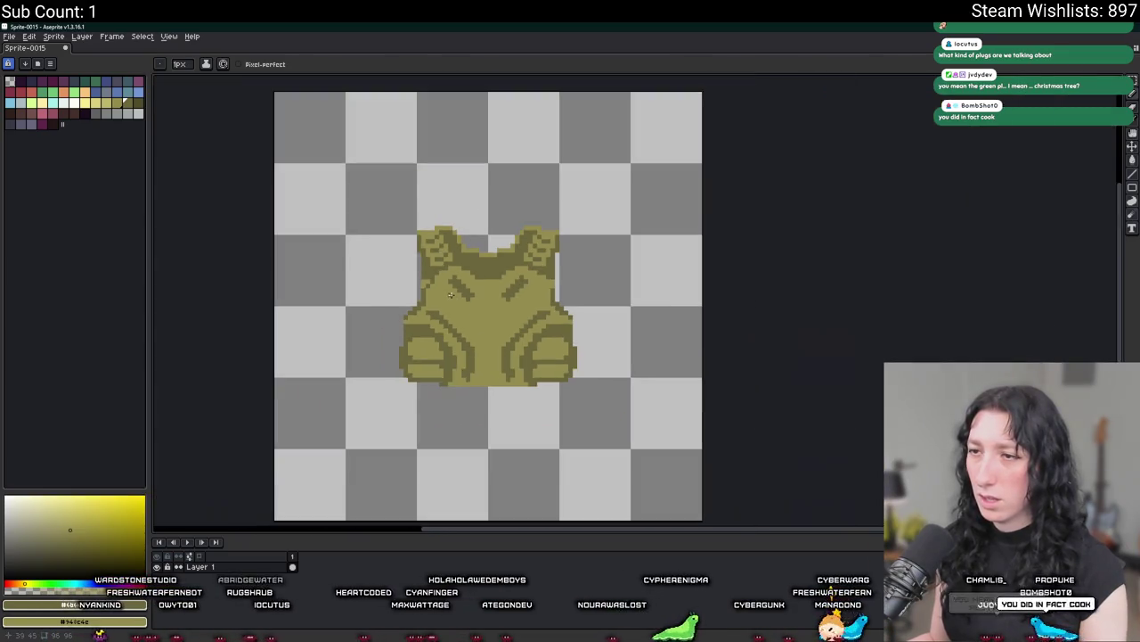